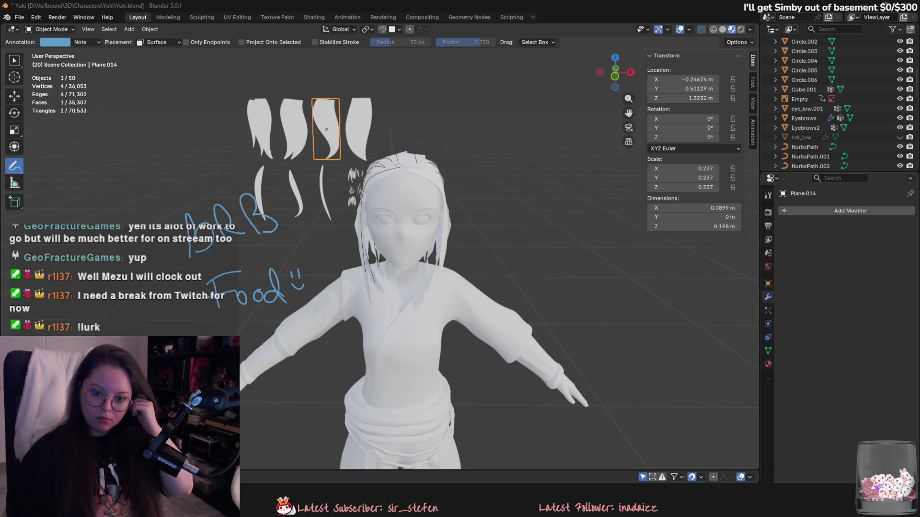
Step: Erase the blue 'BRB Food!!' annotation scribble from the viewport around Yuki
key("super+d")
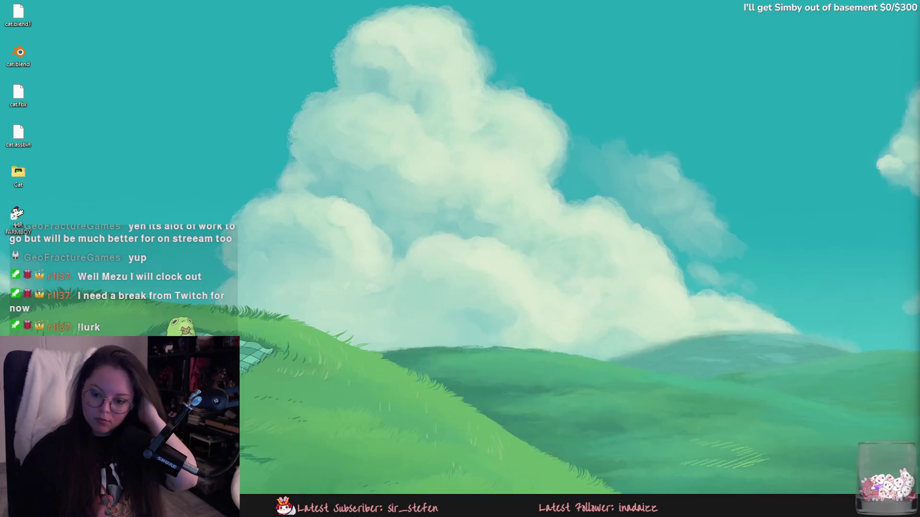
key("super+d")
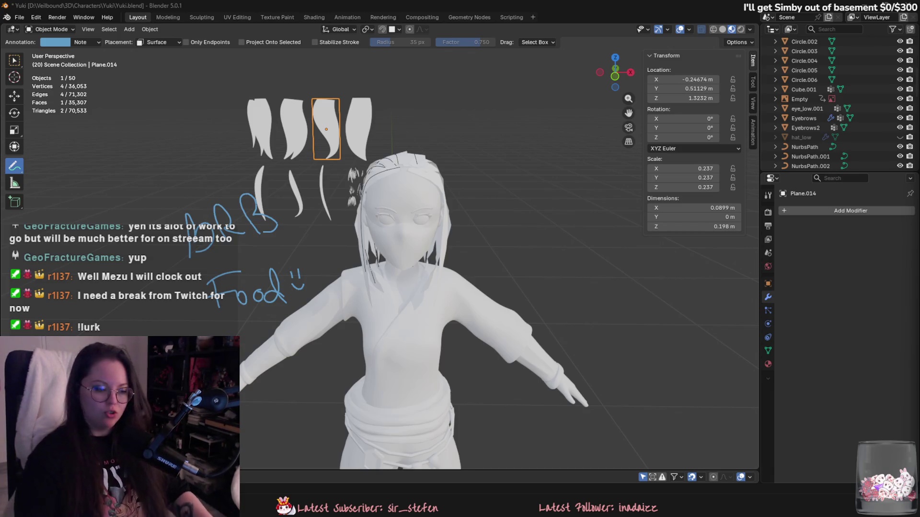
mouse_move(174, 214)
left_mouse_down("ctrl")
mouse_move(218, 228)
mouse_move(177, 229)
mouse_move(237, 293)
mouse_move(283, 299)
mouse_move(299, 285)
left_mouse_up("ctrl")
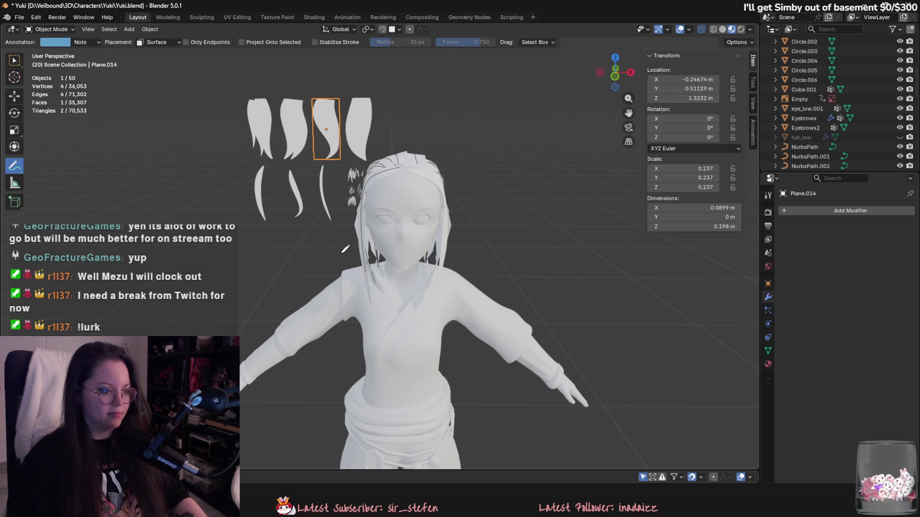
Step: Return to Select Box and orbit Yuki, inspecting the hair strands, body mesh and NurbsPath curve
left_click(18, 59)
middle_click_drag(224, 132, 531, 221)
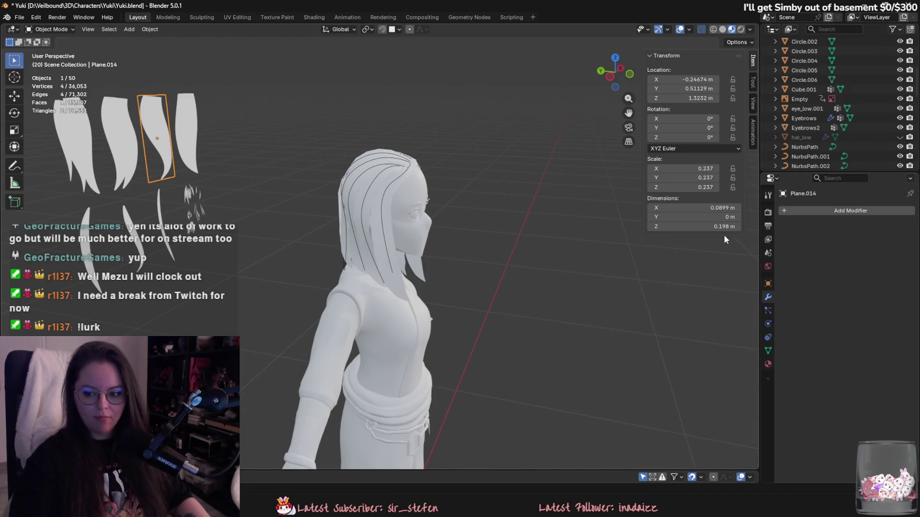
mouse_move(606, 200)
middle_mouse_down()
mouse_move(416, 190)
mouse_move(339, 206)
mouse_move(378, 229)
middle_mouse_up()
scroll(383, 244, "up", 4)
left_click(383, 264)
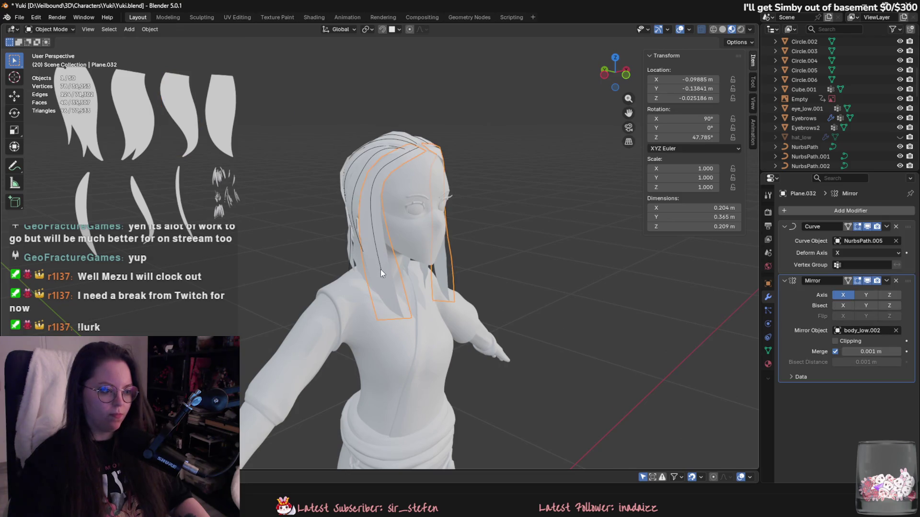
left_click(355, 271)
left_click(354, 270)
left_click(352, 269)
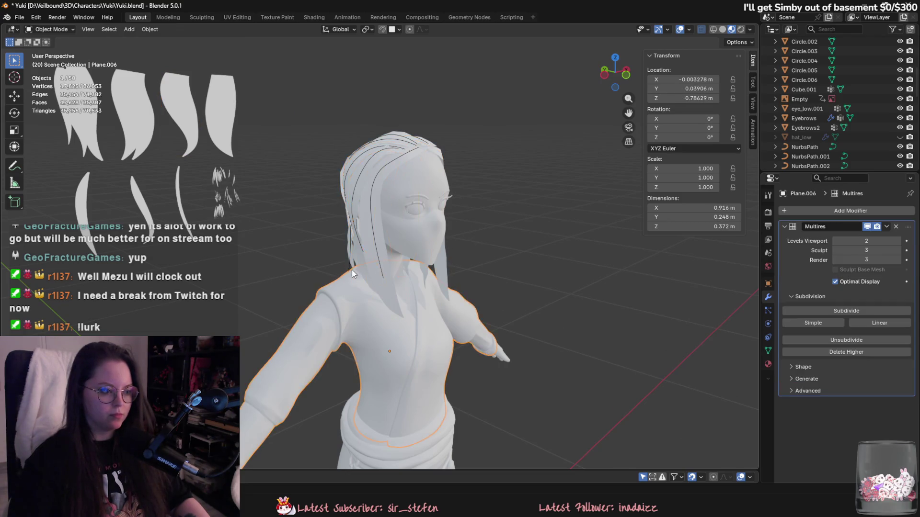
mouse_move(352, 270)
middle_mouse_down()
mouse_move(398, 288)
mouse_move(321, 309)
middle_mouse_up()
left_click(400, 290)
left_click(314, 347)
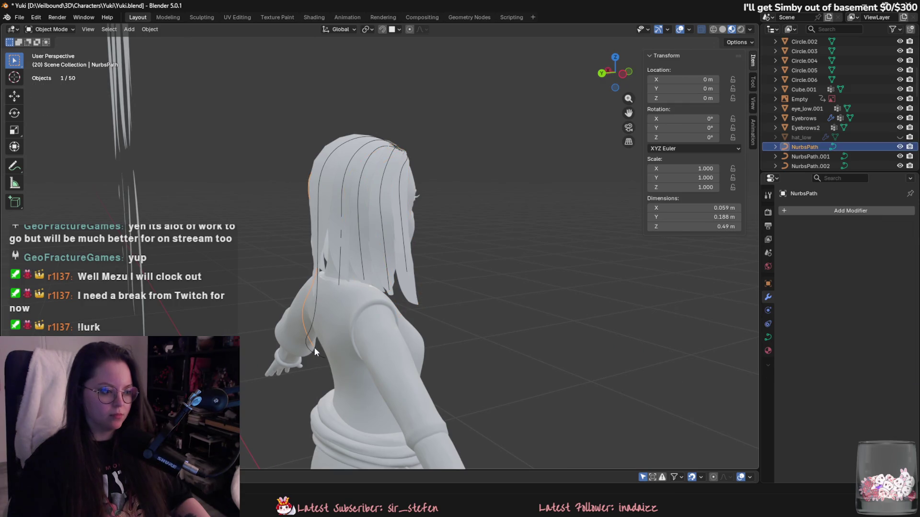
mouse_move(314, 347)
middle_mouse_down()
mouse_move(261, 353)
mouse_move(351, 302)
mouse_move(418, 296)
mouse_move(343, 306)
mouse_move(280, 294)
mouse_move(395, 285)
mouse_move(439, 309)
mouse_move(443, 289)
middle_mouse_up()
Step: Select Plane.015, the second hair card in the top row of the card set
scroll(439, 306, "up", 3)
scroll(442, 285, "down", 4)
left_click(383, 169)
scroll(398, 218, "down", 3)
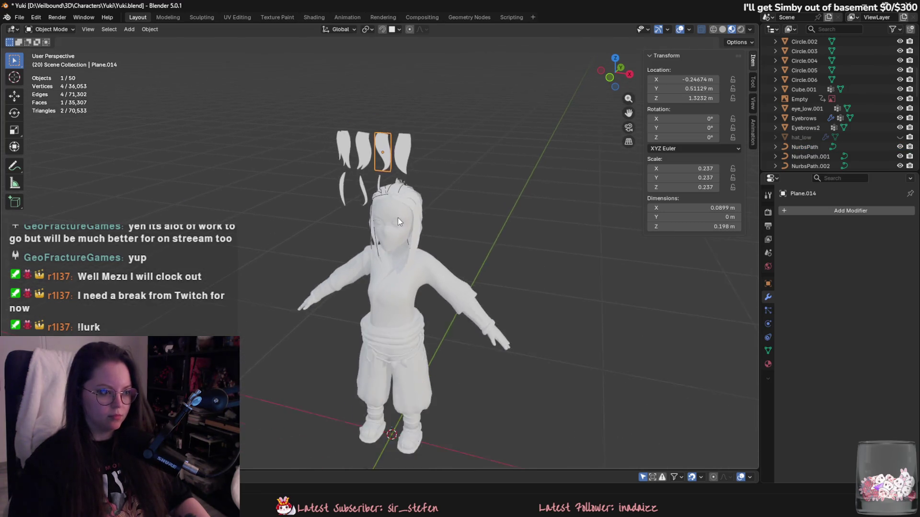
scroll(461, 280, "up", 3)
left_click(299, 143)
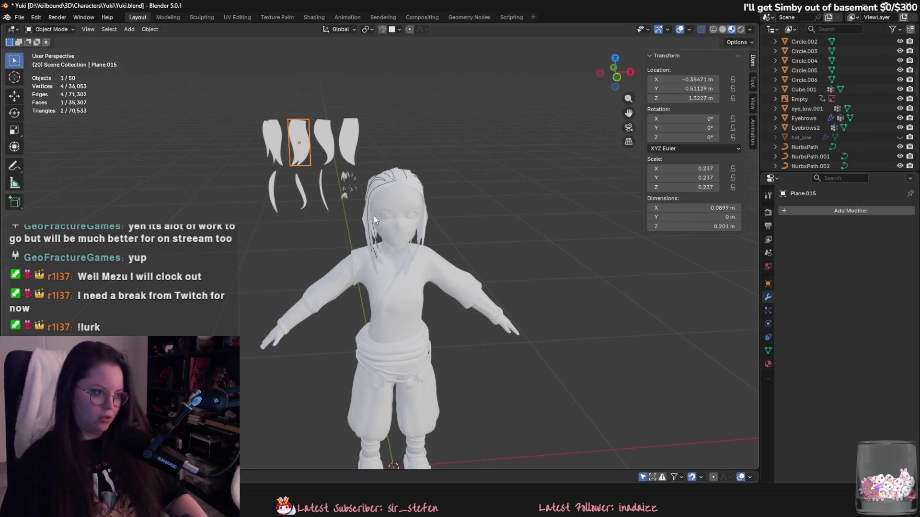
middle_click_drag(374, 215, 552, 221)
middle_click_drag(424, 192, 274, 211)
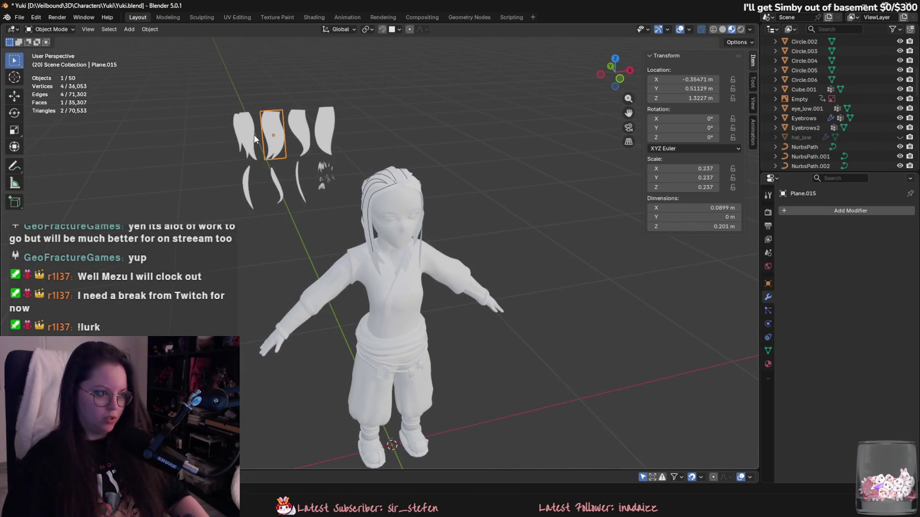
Step: Duplicate the hair card and reset the copy's location to the world origin
key("shift+d")
key("x")
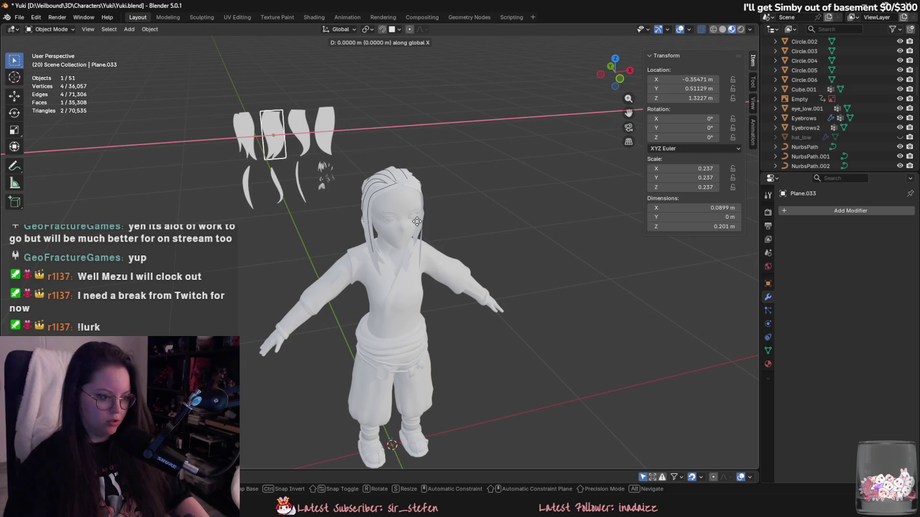
key("Escape")
key("alt+g")
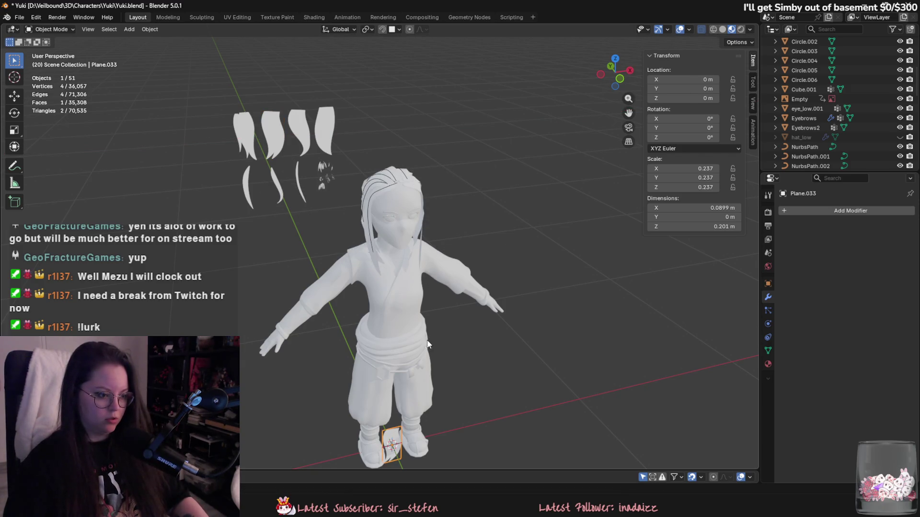
mouse_move(410, 221)
middle_mouse_down()
mouse_move(286, 171)
mouse_move(400, 279)
middle_mouse_up()
scroll(342, 345, "up", 6)
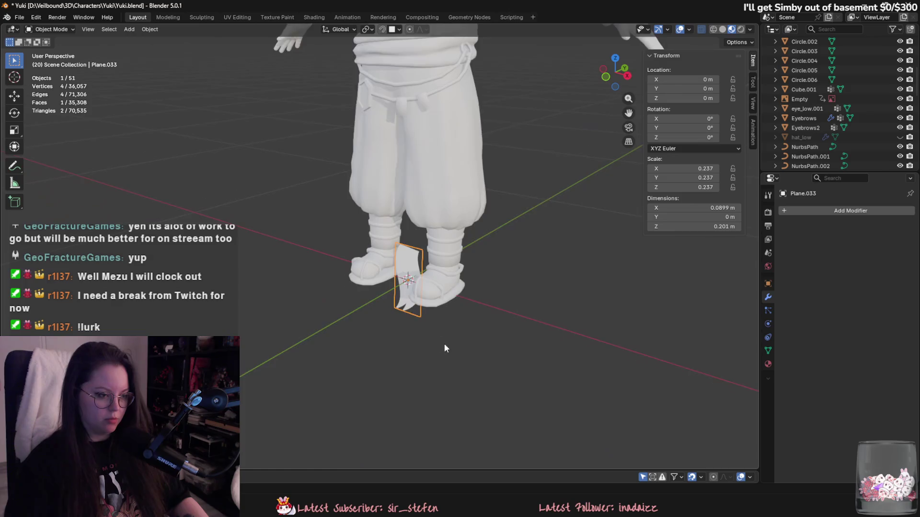
middle_click_drag(465, 371, 499, 370)
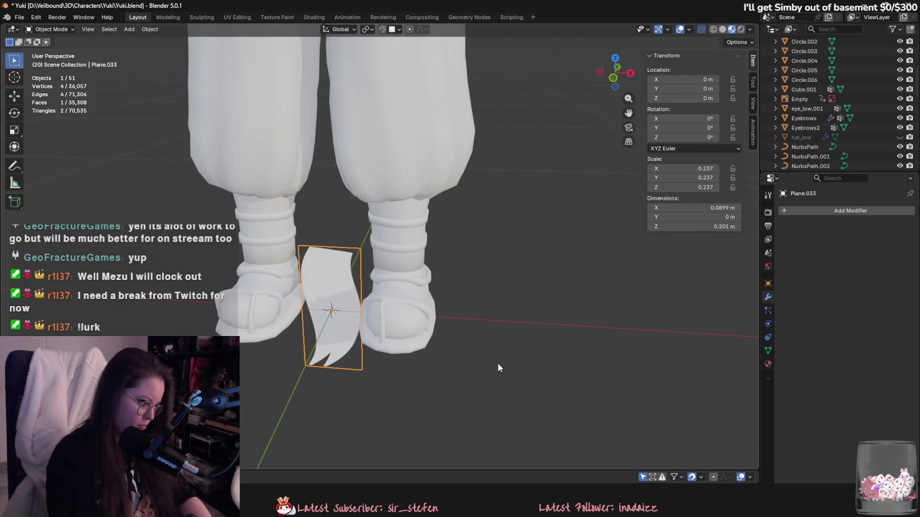
Step: Lay the copied card flat by rotating it 90° around Y and 180° around Z
key("r")
key("Escape")
type("ry90")
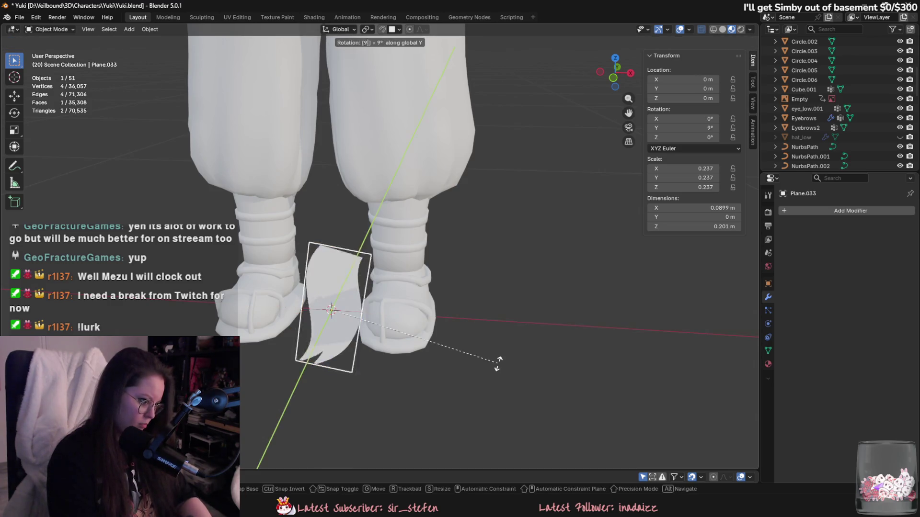
key("Return")
type("rz180")
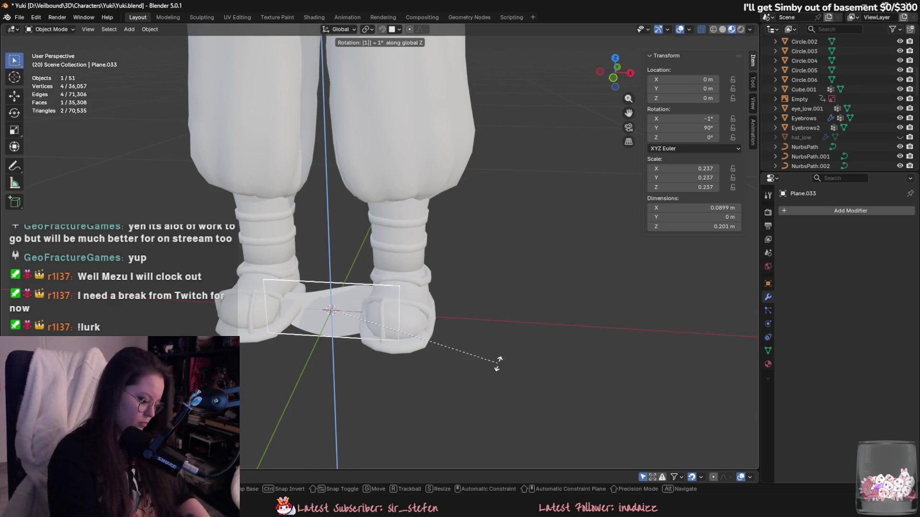
key("Return")
middle_click_drag(668, 413, 553, 334)
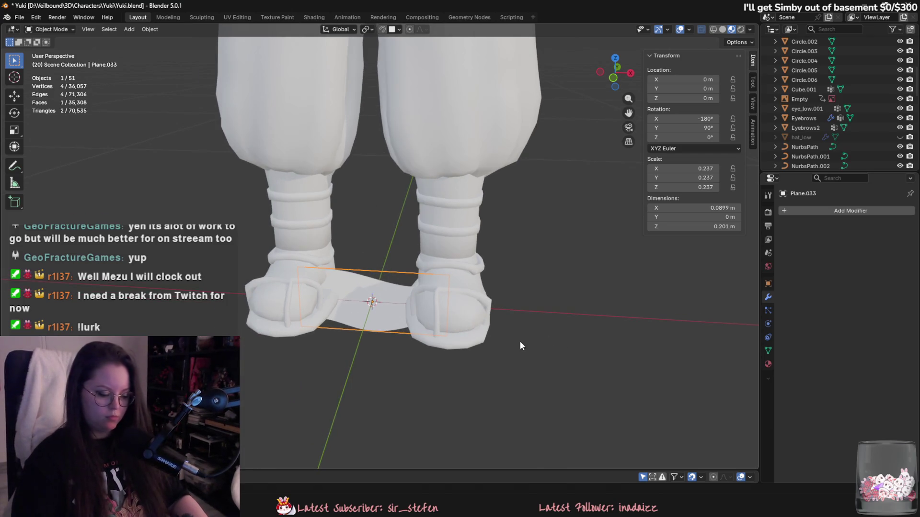
Step: Move the flat card 0.1 m along the X axis
key("g")
key("x")
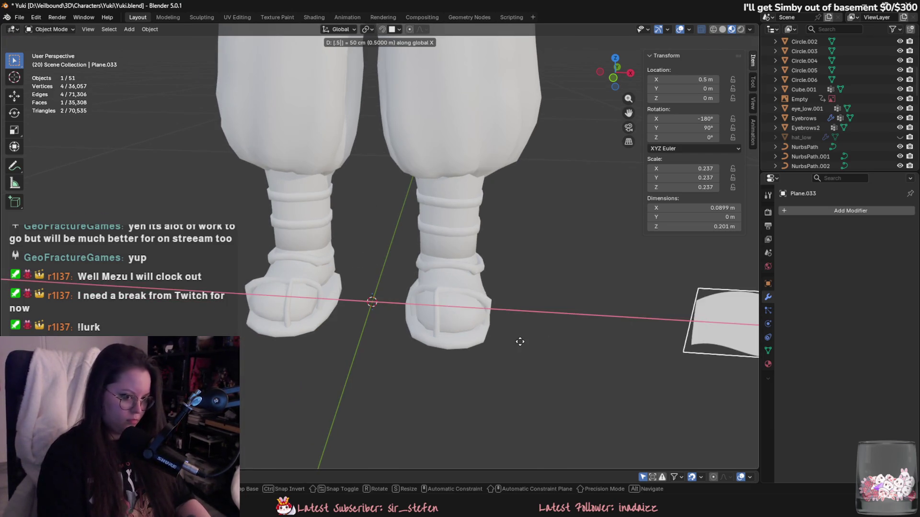
key("Escape")
key("x")
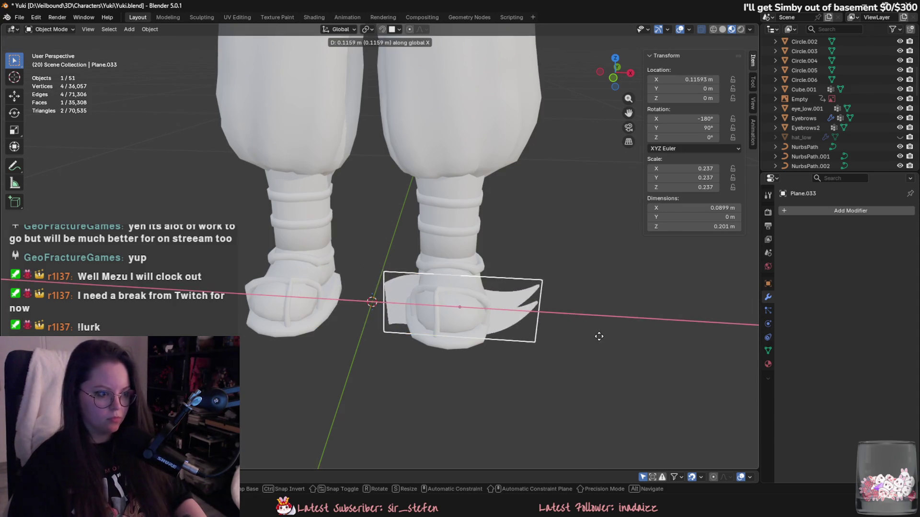
type(".1")
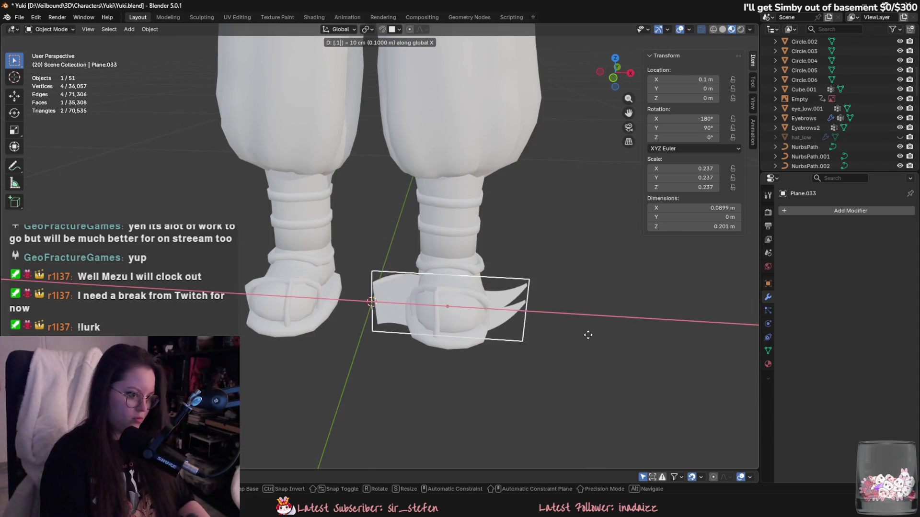
key("Return")
mouse_move(540, 329)
middle_mouse_down()
mouse_move(481, 332)
mouse_move(456, 209)
middle_mouse_up()
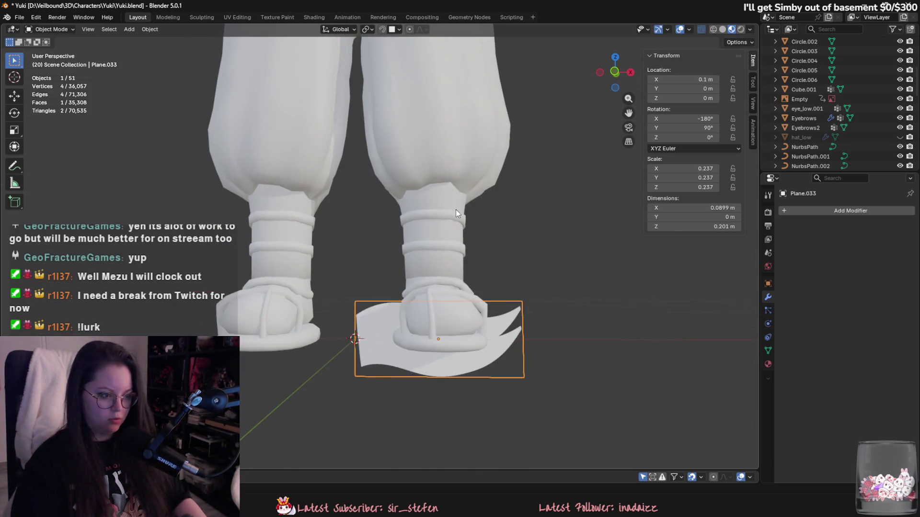
Step: Apply all transforms to the flat hair card Plane.033
right_click(452, 284)
key("Escape")
key("ctrl+a")
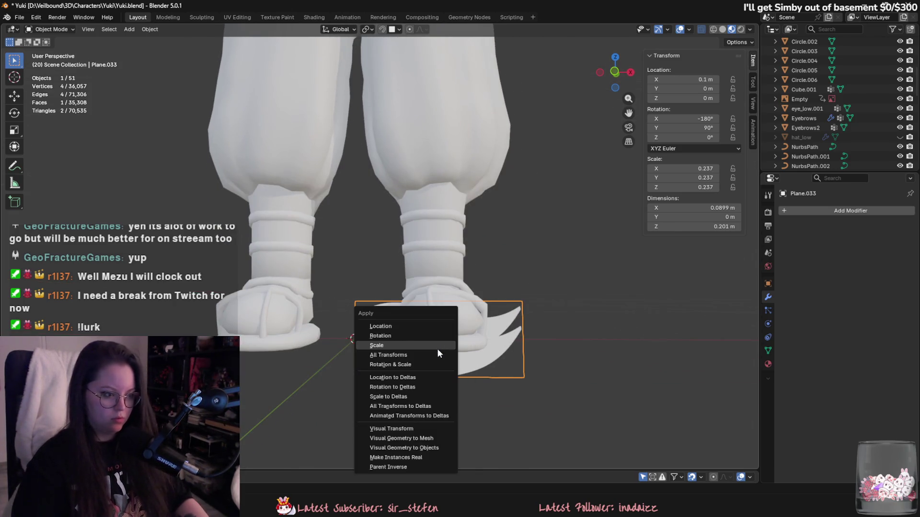
left_click(437, 350)
scroll(437, 359, "down", 4)
Step: Select the original NurbsPath hair guide curve
mouse_move(465, 354)
middle_mouse_down()
mouse_move(268, 338)
mouse_move(394, 349)
mouse_move(396, 365)
mouse_move(357, 395)
mouse_move(401, 323)
mouse_move(426, 251)
mouse_move(414, 321)
mouse_move(396, 345)
mouse_move(392, 327)
mouse_move(467, 289)
mouse_move(449, 315)
mouse_move(424, 321)
middle_mouse_up()
left_click(407, 214)
scroll(415, 233, "up", 2)
left_click(388, 326)
left_click(374, 321)
key("g")
right_click(503, 279)
Step: Duplicate the curve as NurbsPath.006, offset about 0.063 m along Y beside the flat card
key("shift+d")
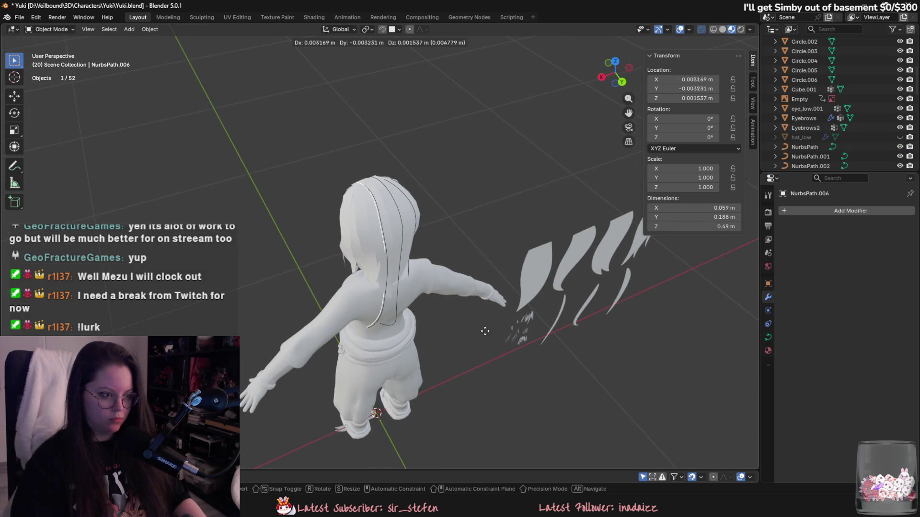
key("z")
key("z")
key("y")
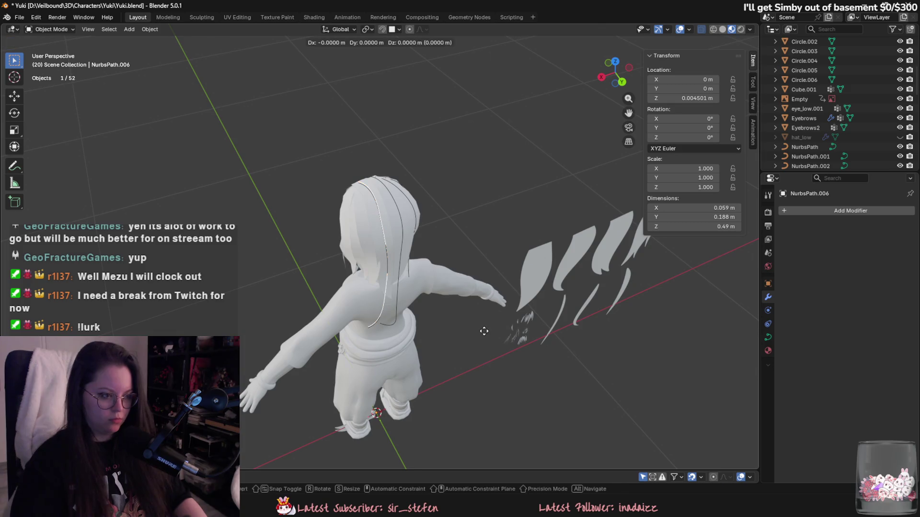
left_click(493, 341)
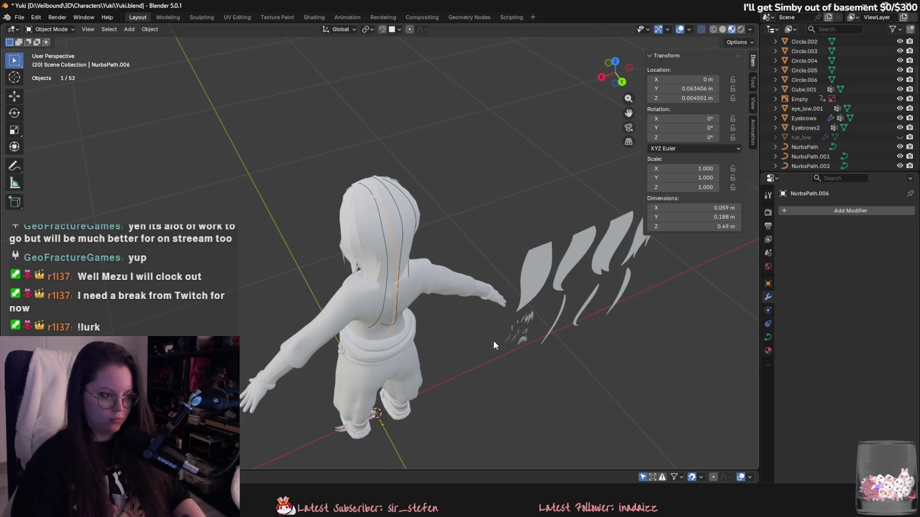
middle_click_drag(490, 334, 370, 360, "shift")
middle_click_drag(344, 326, 436, 255, "shift")
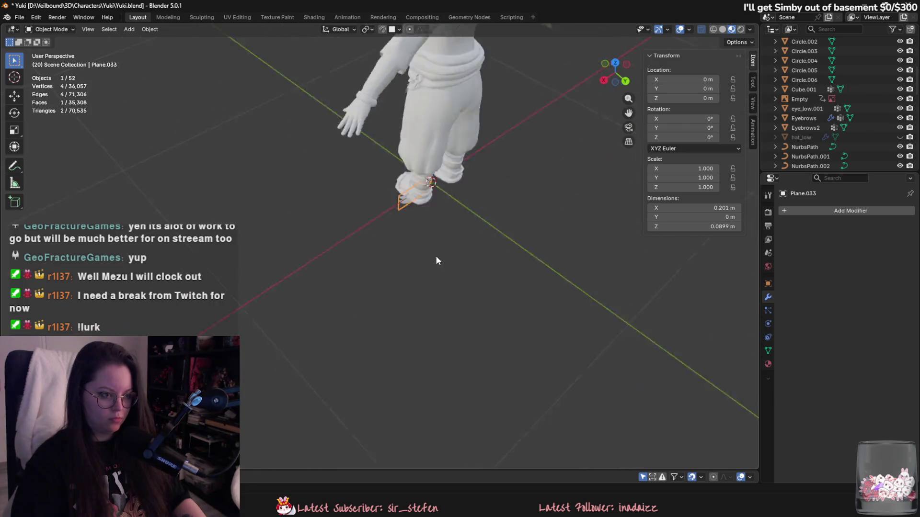
scroll(436, 255, "up", 4)
mouse_move(470, 205)
middle_mouse_down()
mouse_move(405, 258)
mouse_move(434, 232)
mouse_move(401, 300)
mouse_move(427, 292)
mouse_move(441, 260)
mouse_move(436, 244)
middle_mouse_up()
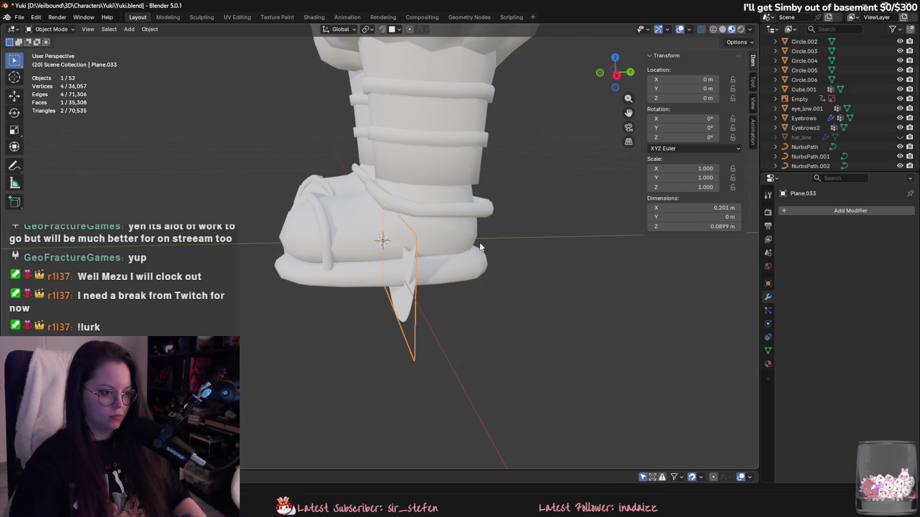
Step: Duplicate the flat hair card, tilting the copy around X and raising it along Z
key("shift+d")
key("r")
key("x")
key("g")
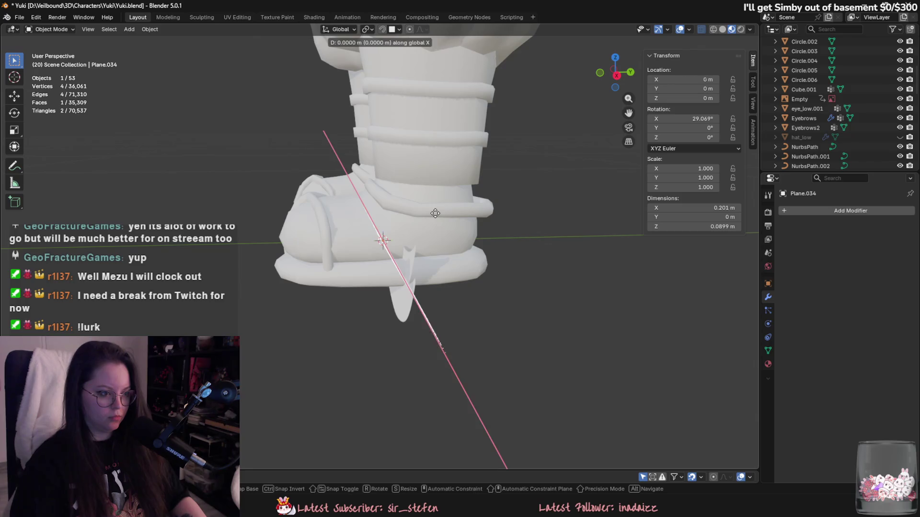
key("z")
left_click(436, 196)
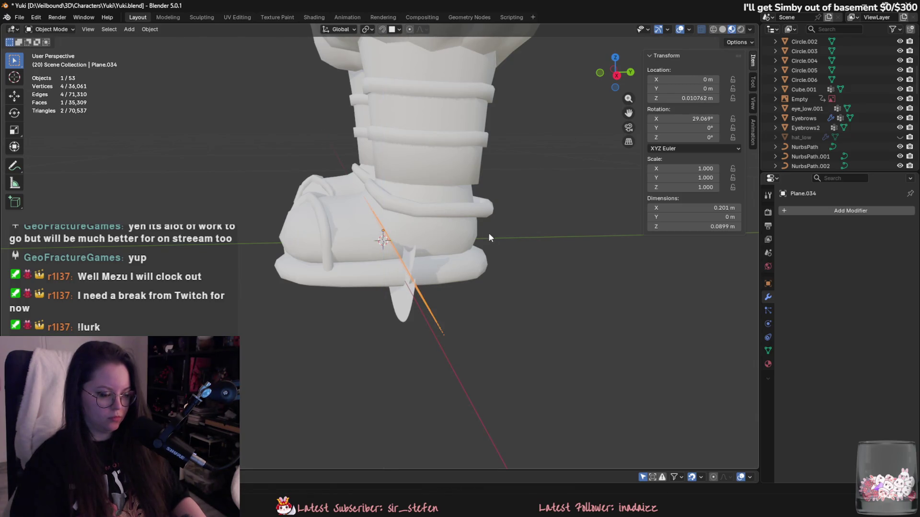
Step: Make a third card copy, shifted along Y and tilted around X
key("shift+d")
key("r")
key("x")
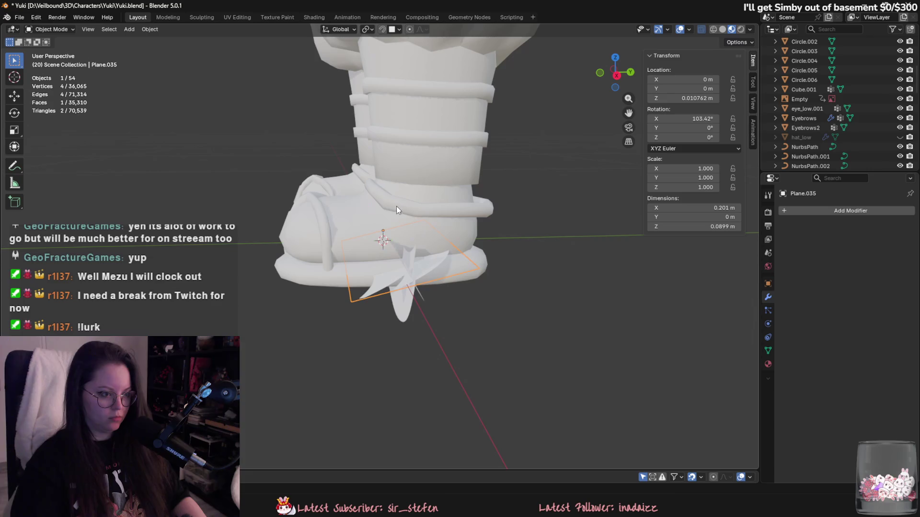
key("g")
key("z")
key("y")
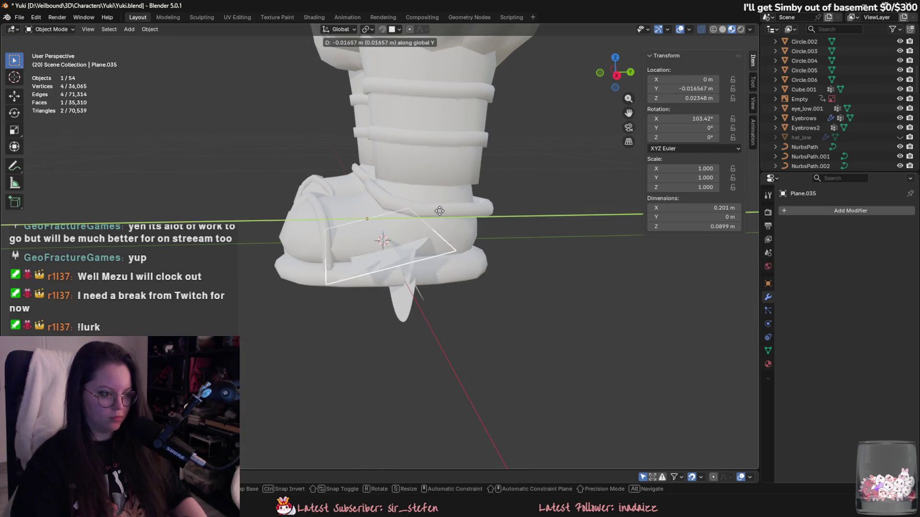
key("r")
key("x")
left_click(403, 196)
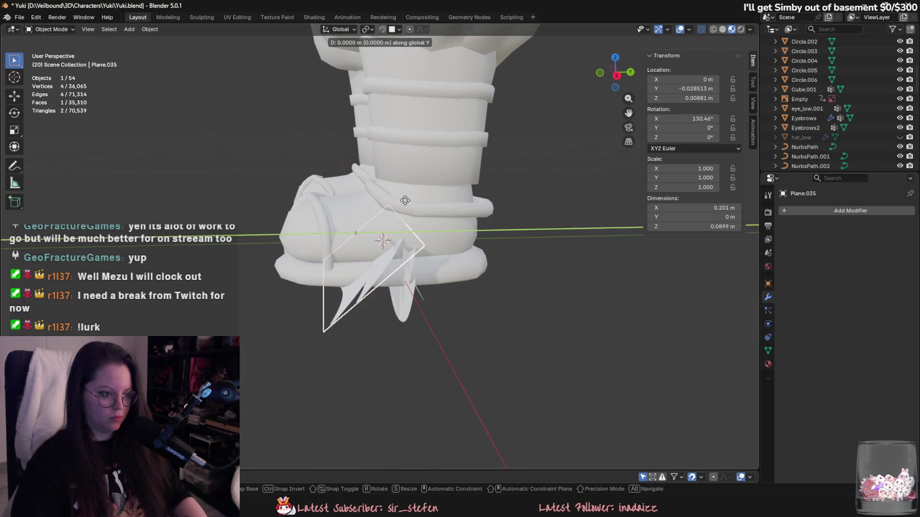
Step: Rotate Plane.033 to 81.185° around X and shift it along Y
key("r")
key("x")
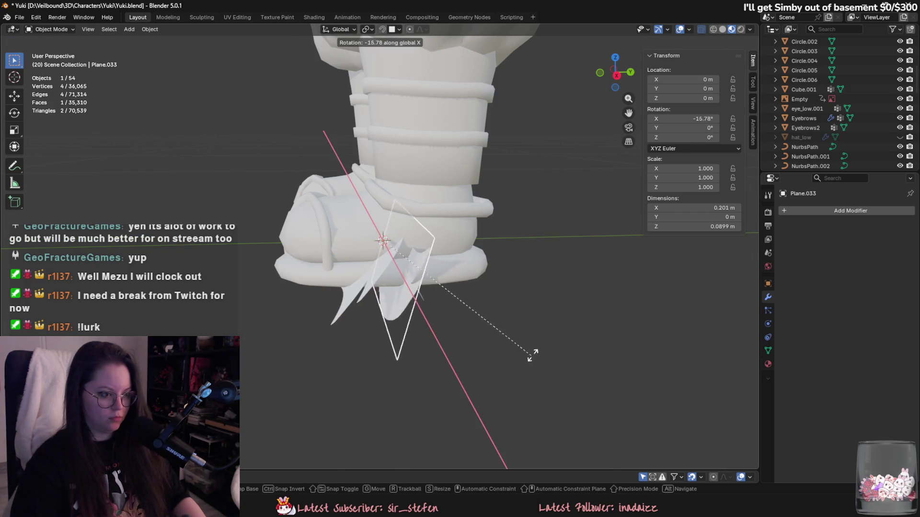
left_click(385, 234)
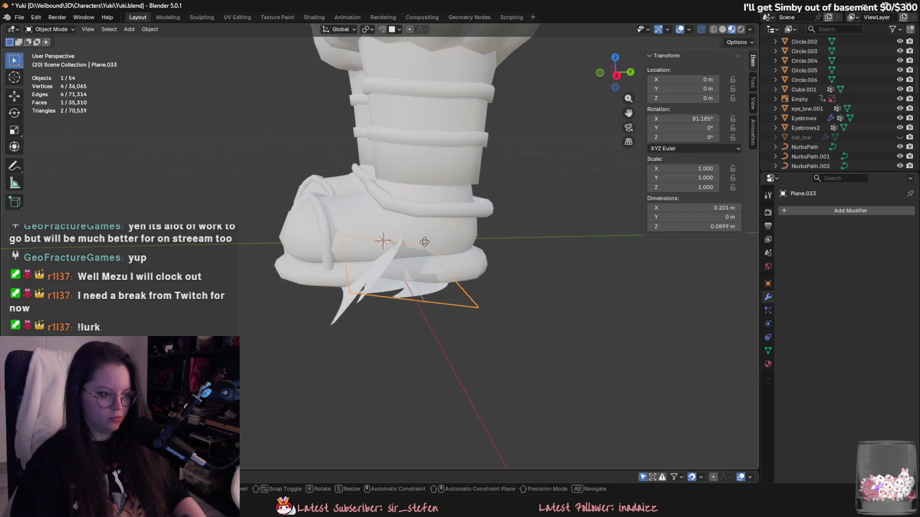
key("g")
key("y")
left_click(410, 242)
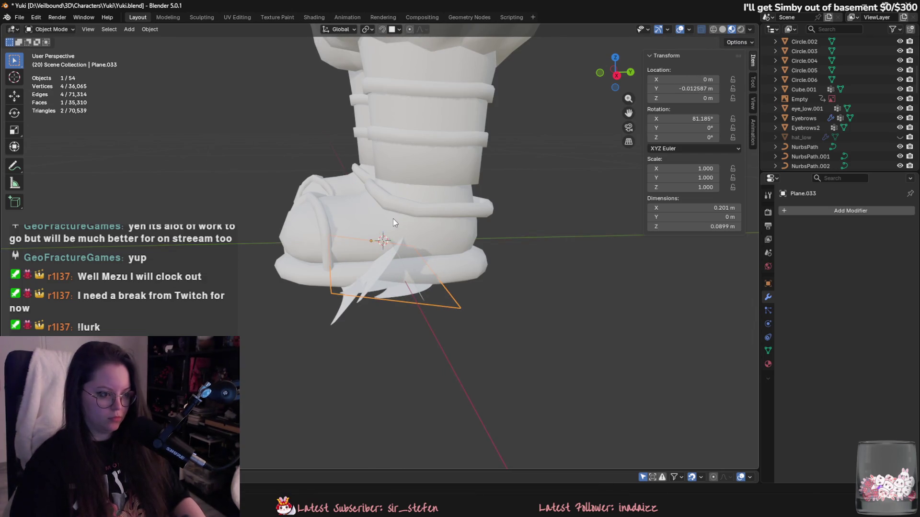
mouse_move(450, 251)
middle_mouse_down()
mouse_move(404, 264)
mouse_move(404, 289)
mouse_move(441, 289)
mouse_move(468, 255)
mouse_move(448, 266)
mouse_move(490, 227)
mouse_move(476, 292)
middle_mouse_up()
Step: Retilt Plane.033 to about 86.8° around X and adjust its height along Z
key("r")
key("x")
left_click(463, 252)
key("g")
key("z")
left_click(450, 270)
key("g")
key("z")
left_click(491, 230)
Step: Join the three hair planes into Plane.035 and apply all its transforms
left_click(441, 278, "shift")
left_click(421, 265, "shift")
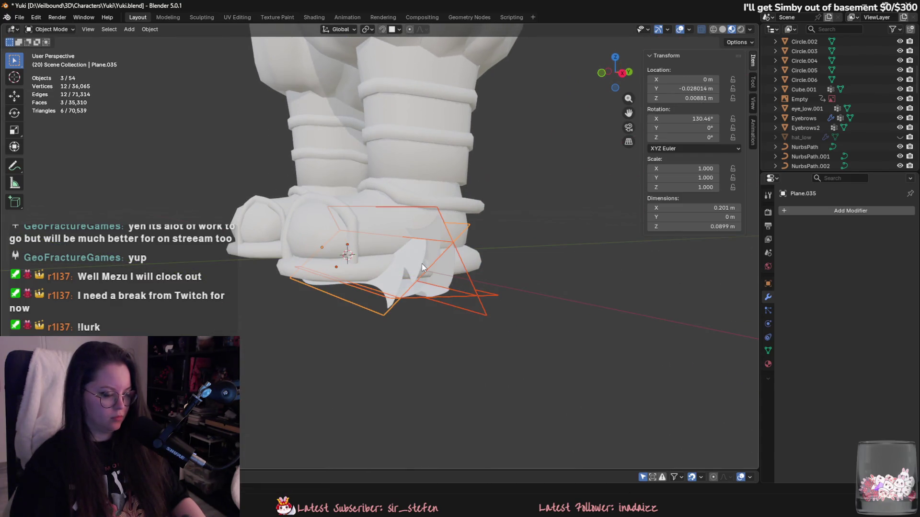
middle_click_drag(422, 263, 496, 276)
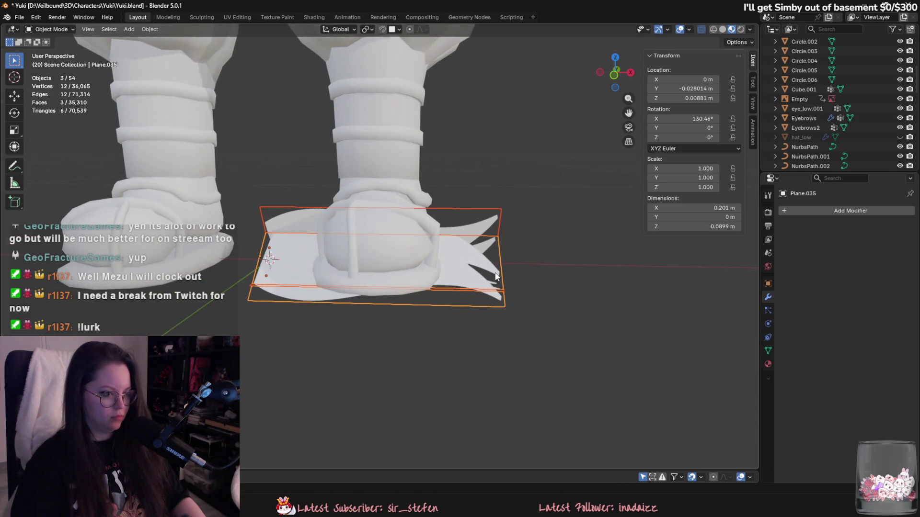
key("ctrl+j")
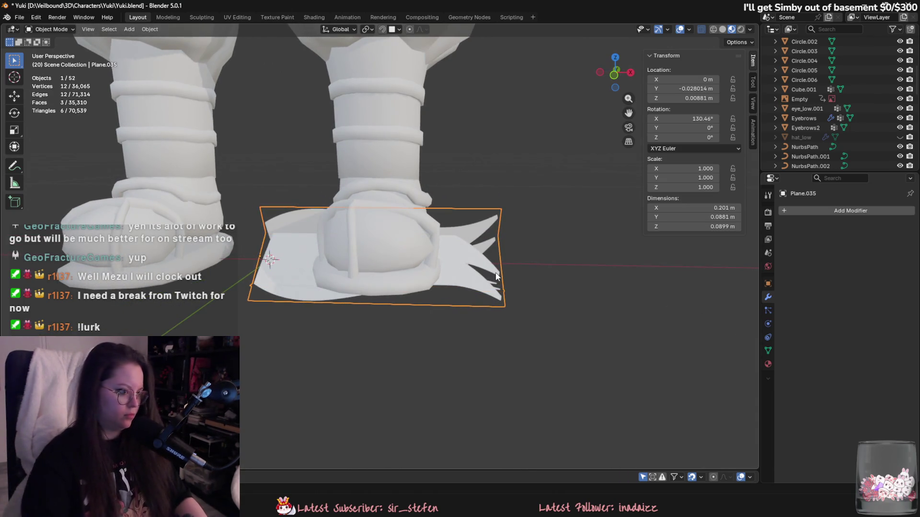
mouse_move(422, 291)
middle_mouse_down()
mouse_move(362, 287)
mouse_move(359, 306)
mouse_move(381, 301)
mouse_move(323, 254)
mouse_move(374, 243)
mouse_move(385, 328)
middle_mouse_up()
key("ctrl+a")
left_click(340, 281)
scroll(380, 301, "down", 5)
left_click(792, 213)
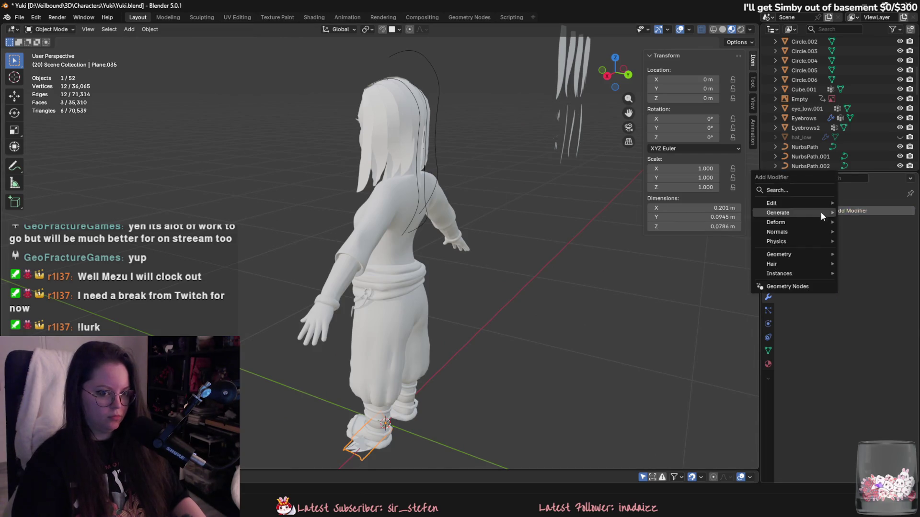
type("curve")
key("Return")
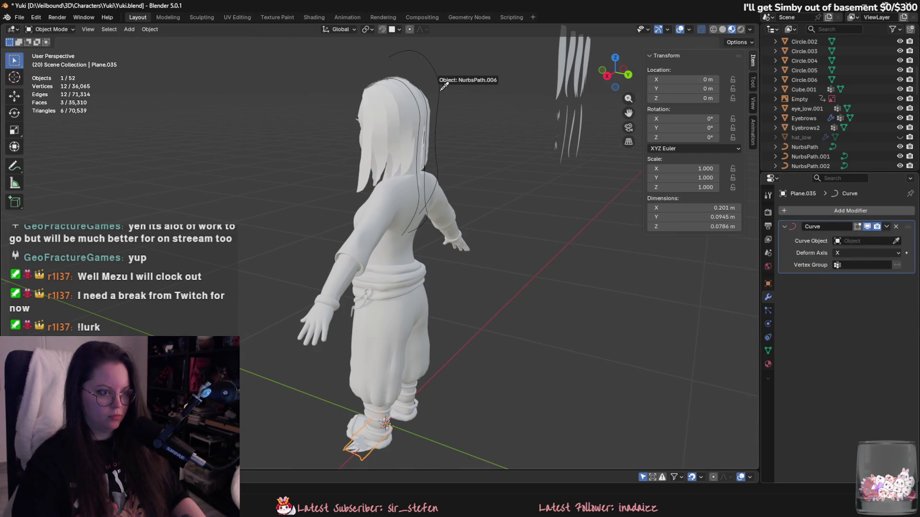
scroll(448, 222, "up", 4)
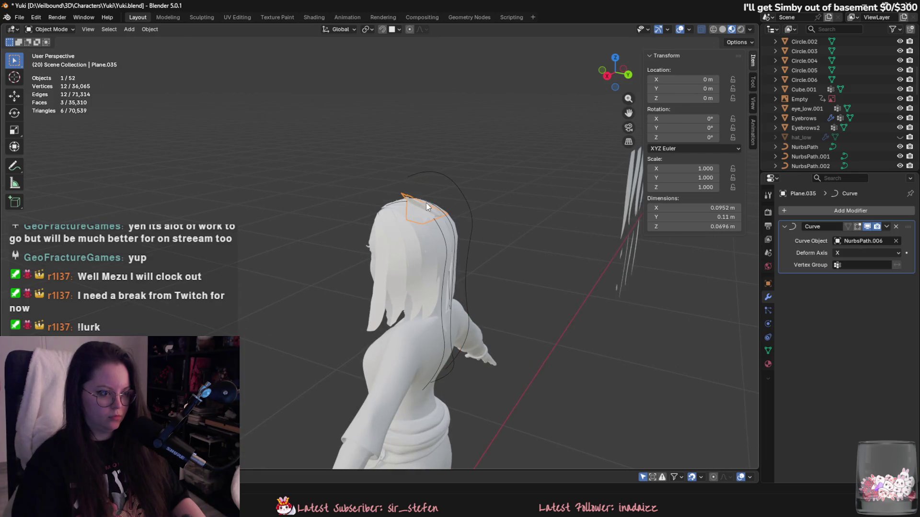
mouse_move(426, 203)
middle_mouse_down()
mouse_move(427, 241)
mouse_move(446, 210)
mouse_move(485, 199)
mouse_move(542, 151)
middle_mouse_up()
left_click(447, 209)
left_click(542, 152)
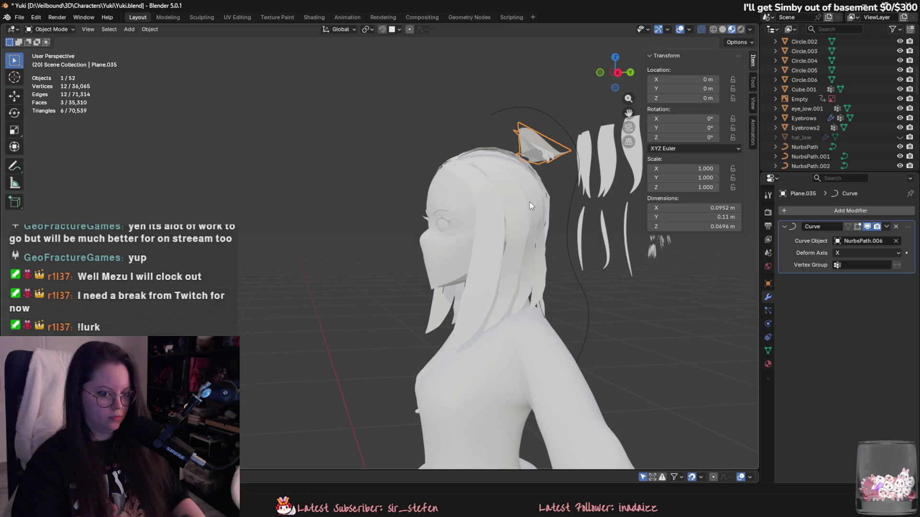
left_click(896, 227)
scroll(410, 155, "down", 3)
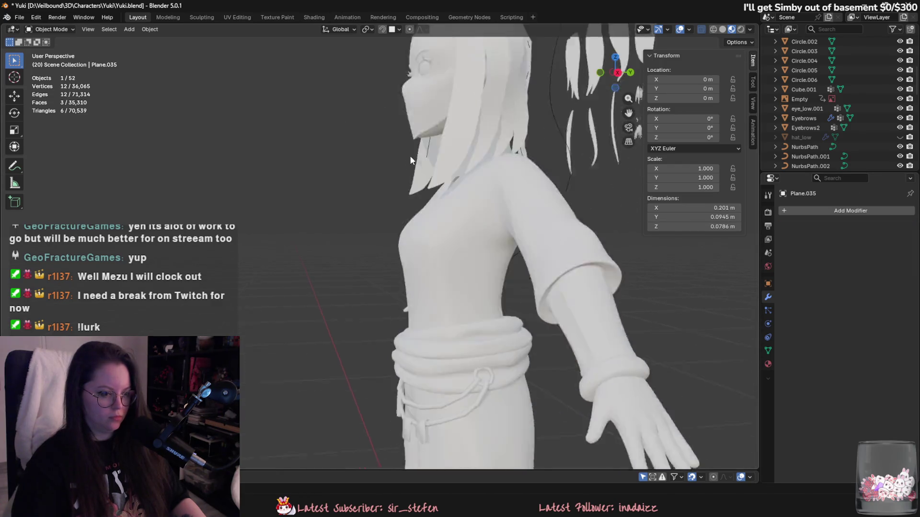
middle_click_drag(410, 155, 503, 288)
mouse_move(470, 346)
middle_mouse_down()
mouse_move(494, 287)
mouse_move(501, 375)
mouse_move(488, 432)
mouse_move(370, 158)
middle_mouse_up()
key("Tab")
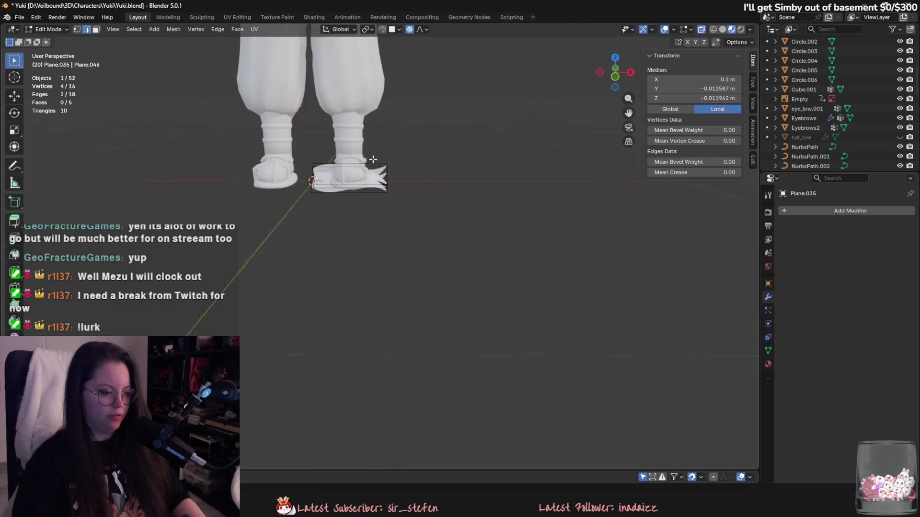
Step: Select the whole hair-card mesh and add edge loops across the card
scroll(369, 158, "up", 3)
key("a")
scroll(442, 401, "up", 2)
middle_click_drag(443, 402, 372, 307, "shift")
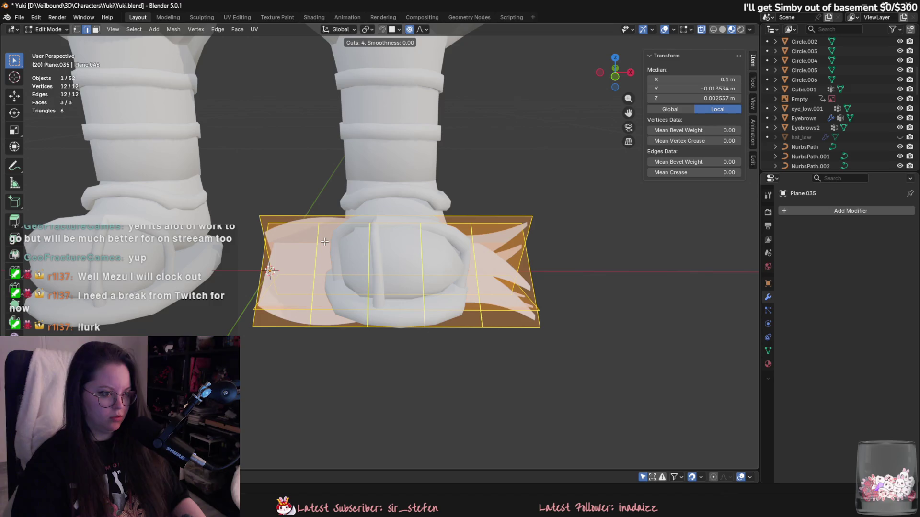
left_click(325, 242)
mouse_move(325, 242)
middle_mouse_down()
mouse_move(387, 169)
mouse_move(368, 233)
middle_mouse_up()
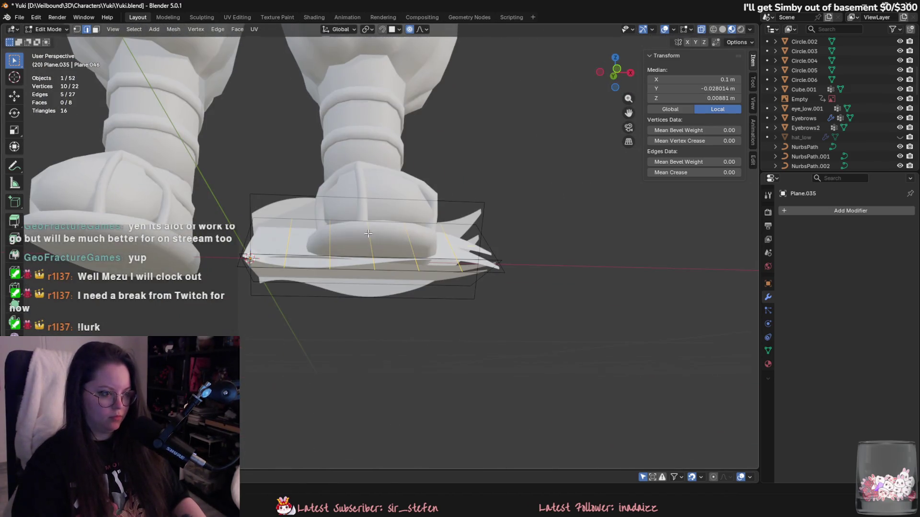
Step: Replace a lengthwise loop cut with a centred five-cut loop cut
key("ctrl+r")
left_click(352, 203)
right_click(352, 203)
mouse_move(352, 203)
middle_mouse_down()
mouse_move(364, 203)
mouse_move(360, 218)
middle_mouse_up()
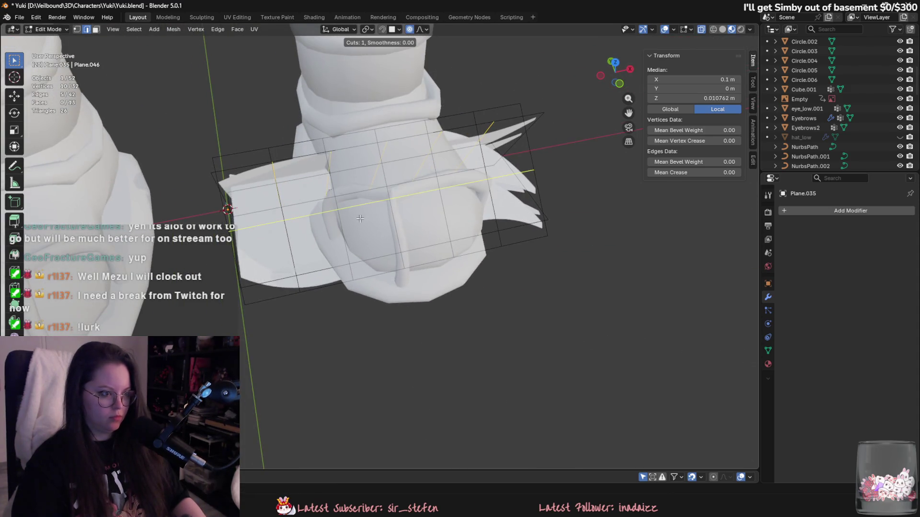
key("ctrl+z")
mouse_move(340, 254)
middle_mouse_down()
mouse_move(343, 235)
mouse_move(378, 257)
mouse_move(415, 223)
mouse_move(474, 217)
mouse_move(370, 250)
mouse_move(459, 253)
middle_mouse_up()
key("ctrl+r")
scroll(343, 234, "down", 3)
left_click(408, 219)
right_click(408, 219)
Step: Add more centred edge loops, reaching 63 vertices and 36 faces, then exit to Object Mode
key("ctrl+r")
left_click(345, 254)
right_click(345, 255)
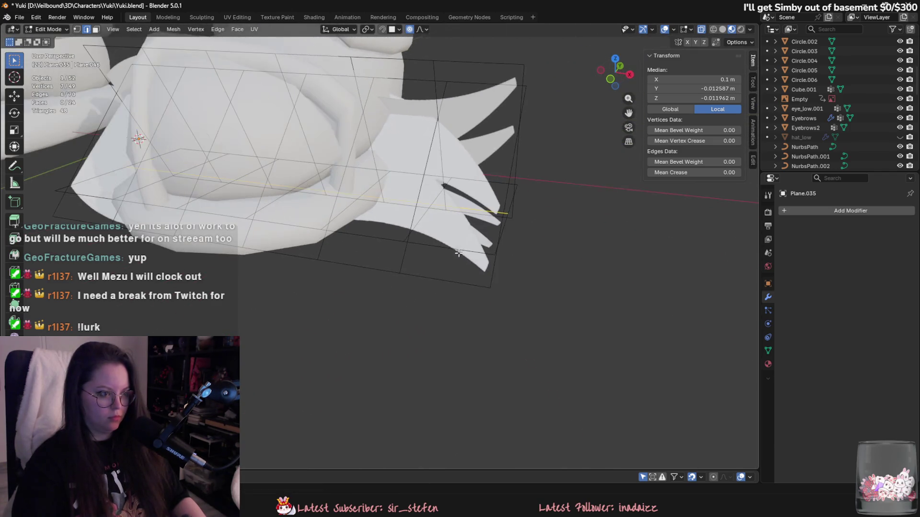
left_click(501, 181)
right_click(500, 181)
middle_click_drag(501, 180, 340, 203)
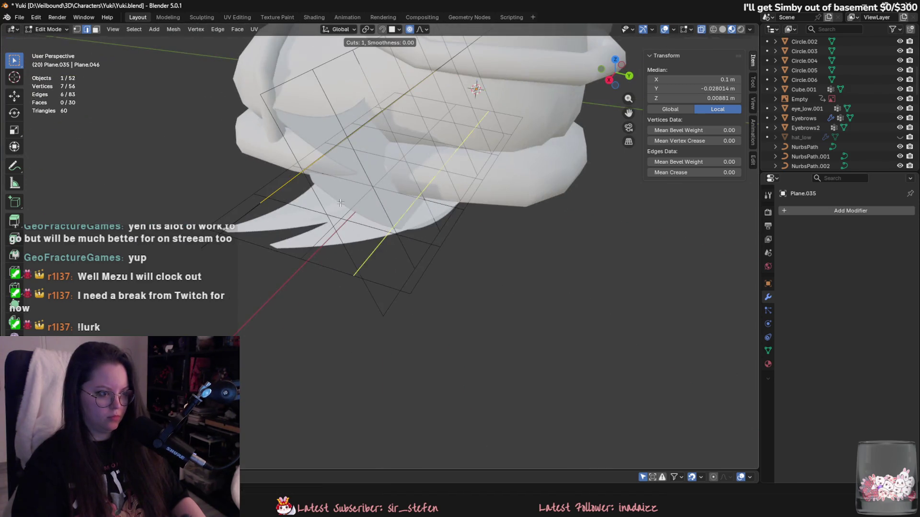
left_click(330, 204)
right_click(330, 204)
scroll(330, 204, "down", 5)
key("Tab")
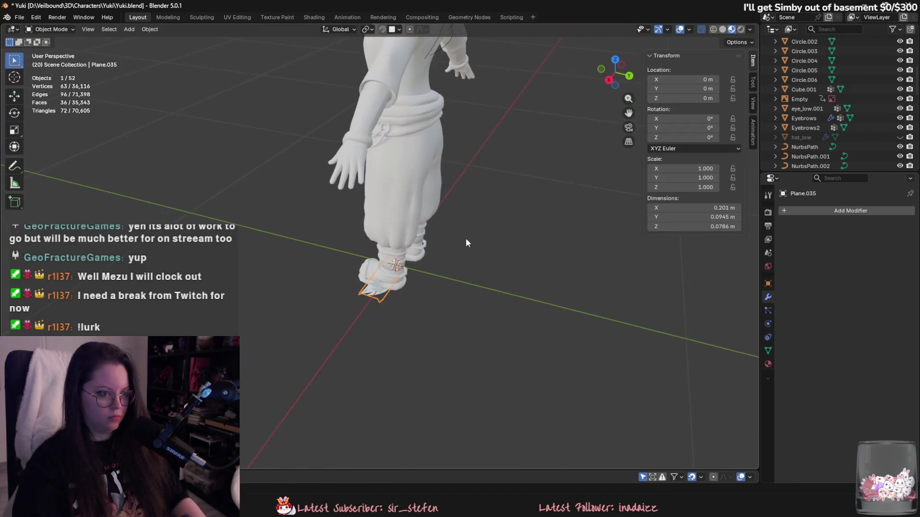
Step: Add a Curve modifier to the hair card Plane.035
middle_click_drag(468, 326, 435, 258)
left_click(788, 211)
type("c")
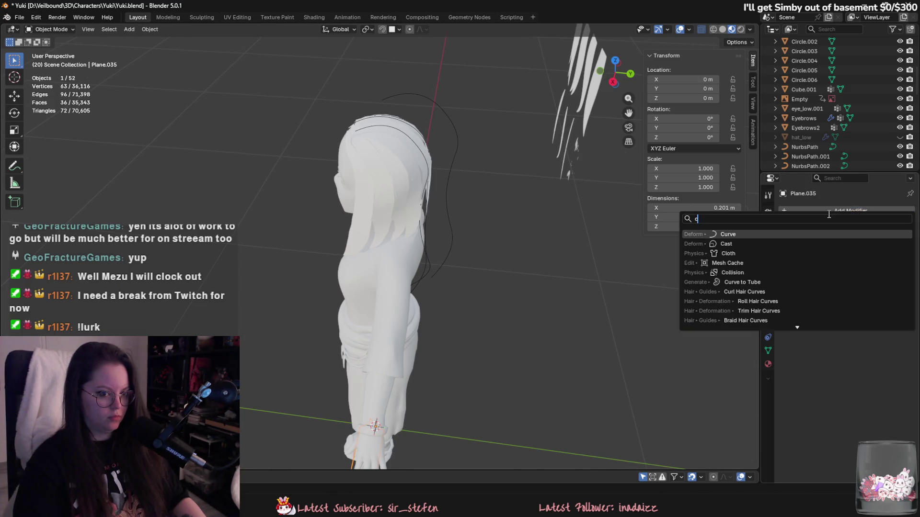
left_click(813, 234)
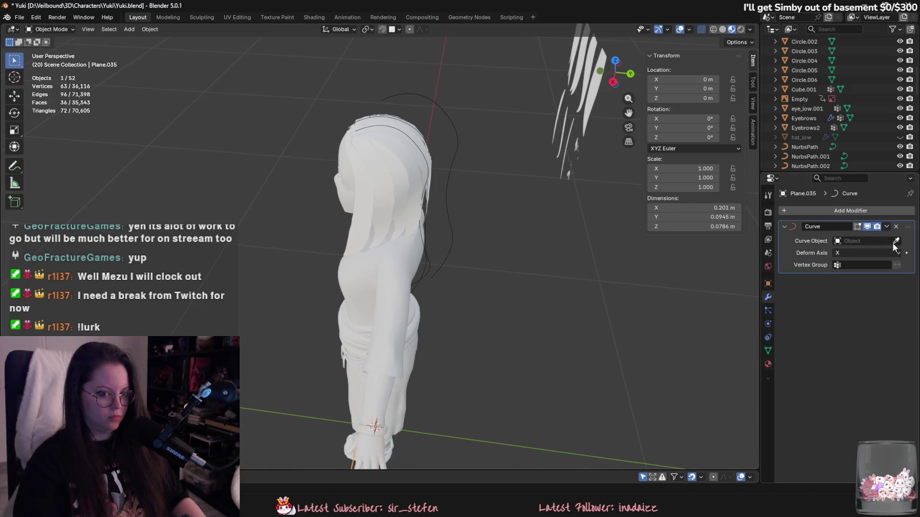
Step: In NurbsPath.006's edit mode, move its end point left and raise another control point
left_click(447, 120)
key("Tab")
scroll(451, 204, "up", 3)
middle_click_drag(451, 203, 404, 159)
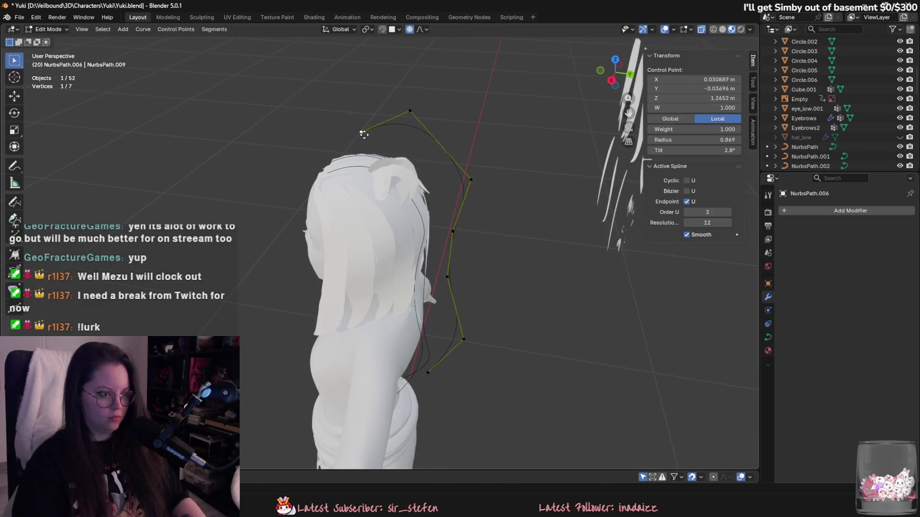
key("g")
left_click(311, 128)
left_click(471, 179)
key("g")
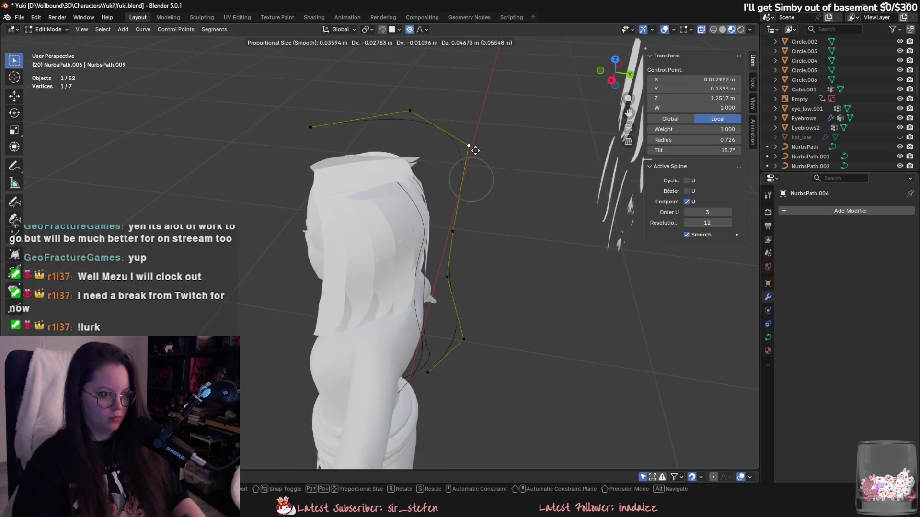
left_click(474, 150)
Step: Reposition two more NurbsPath.006 control points, checking the curve from the front
left_click(410, 111)
key("g")
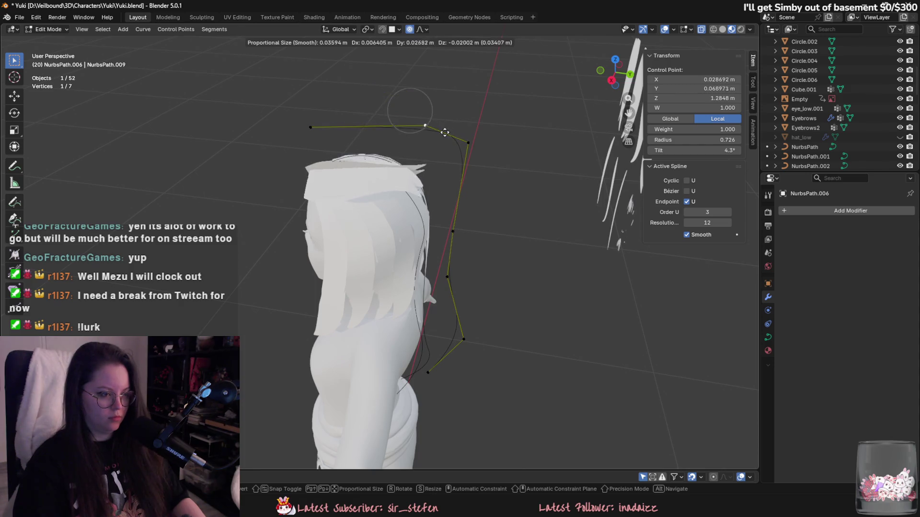
left_click(445, 132)
middle_click_drag(445, 132, 449, 170)
mouse_move(365, 257)
middle_mouse_down()
mouse_move(431, 256)
mouse_move(328, 153)
middle_mouse_up()
key("g")
left_click(429, 257)
Step: Delete the extra lower control points of NurbsPath.006
left_click(360, 191)
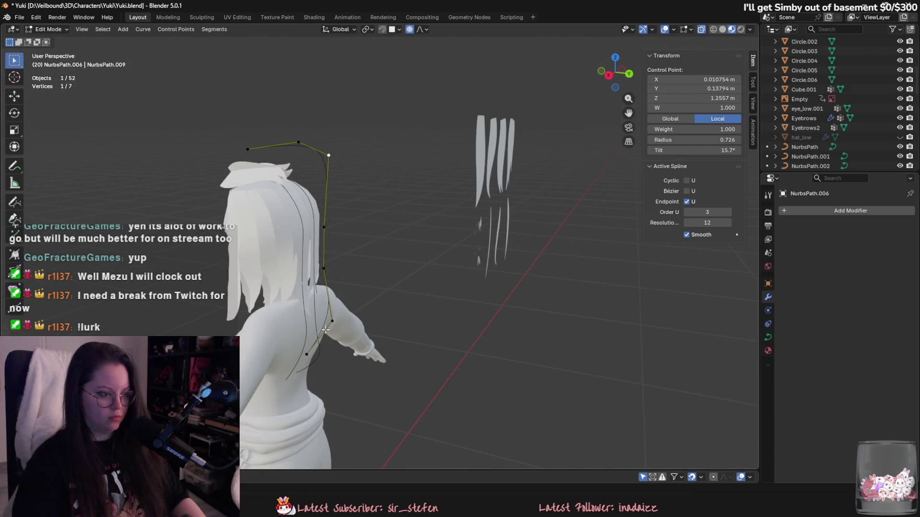
left_click(324, 268, "shift")
right_click(325, 280)
left_click(325, 281)
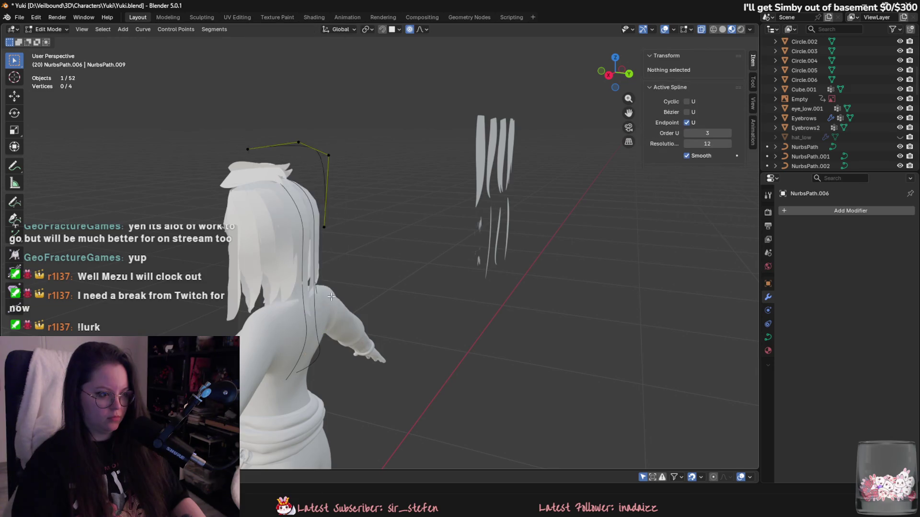
Step: Raise the bottom point and adjust an upper point of the curve, then leave edit mode
middle_click_drag(325, 281, 364, 201)
left_click(384, 192)
key("g")
left_click(384, 193)
left_click(383, 121)
key("g")
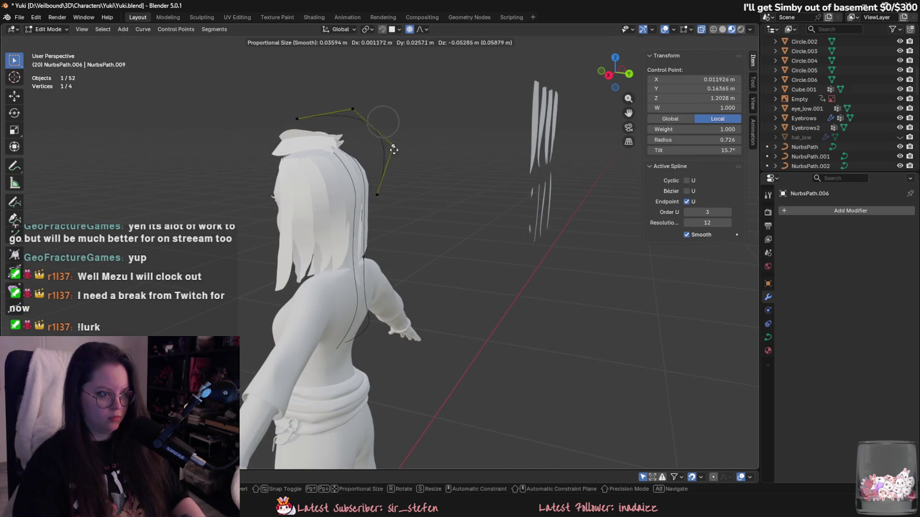
left_click(393, 172)
key("Tab")
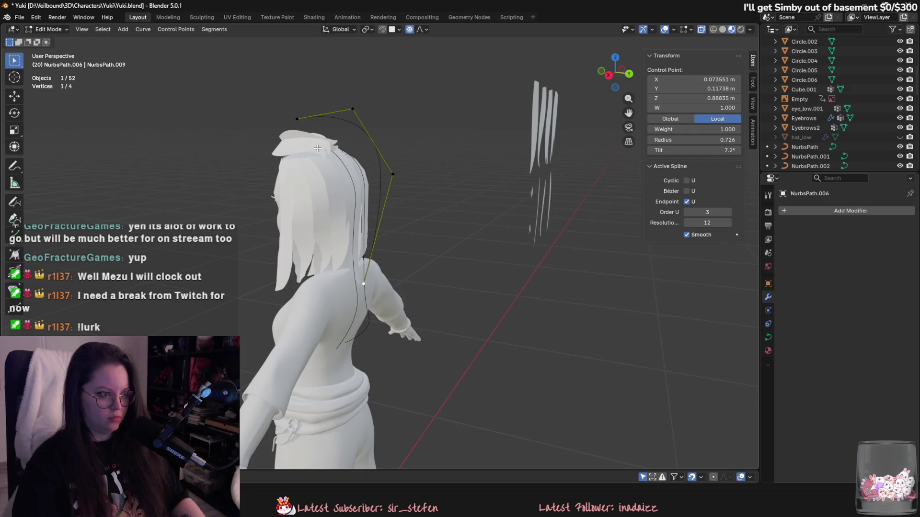
Step: Inspect how the hair card bends along NurbsPath.006 from behind and above
left_click(305, 142)
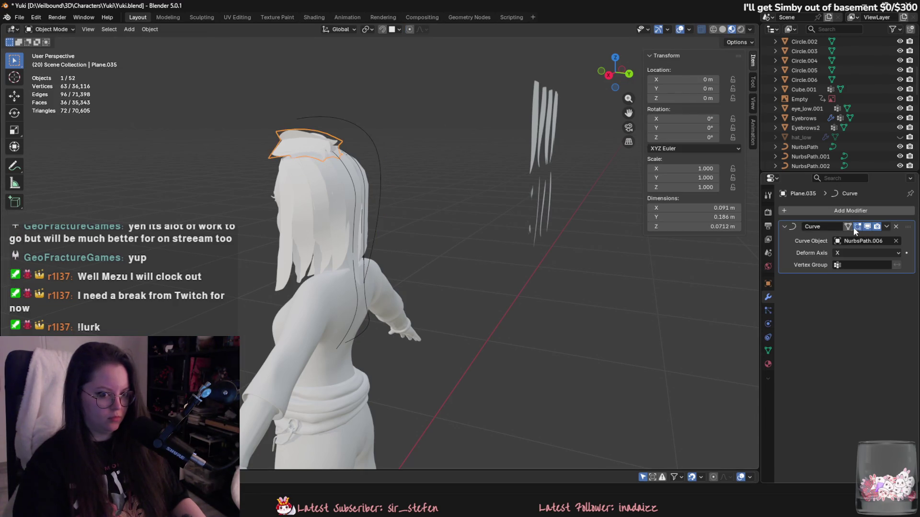
mouse_move(508, 182)
middle_mouse_down()
mouse_move(467, 160)
mouse_move(423, 178)
middle_mouse_up()
key("Tab")
key("Tab")
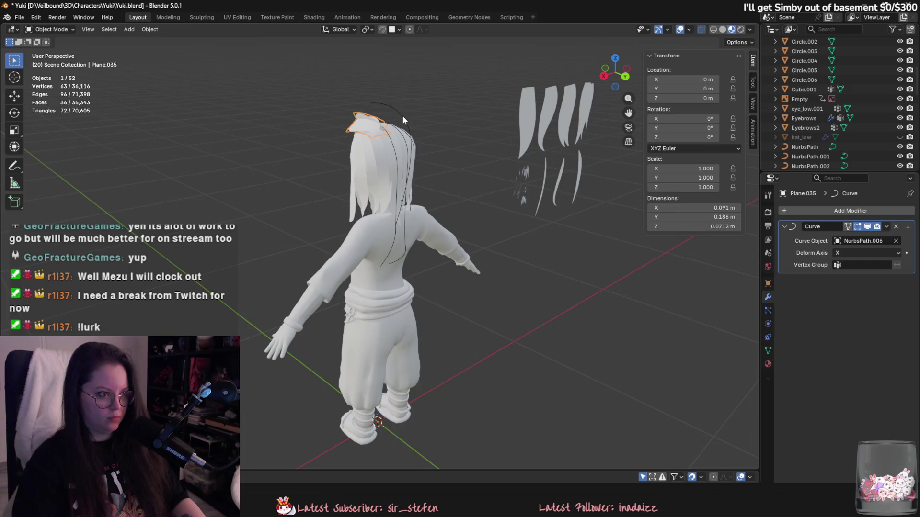
left_click(403, 116)
left_click(369, 124)
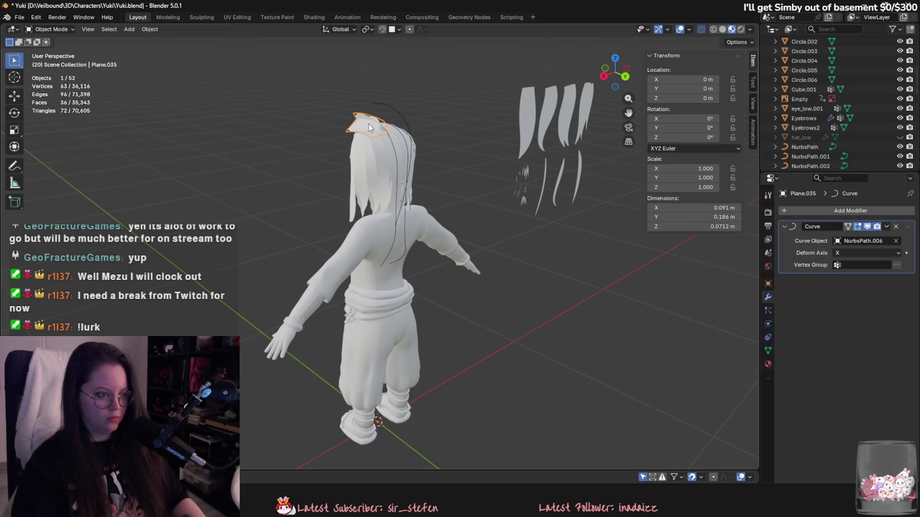
left_click(369, 124)
mouse_move(373, 127)
middle_mouse_down()
mouse_move(385, 139)
mouse_move(432, 128)
mouse_move(418, 121)
middle_mouse_up()
left_click(369, 131)
left_click(389, 151)
Step: Shift the top control point of NurbsPath.006 to the right
key("Tab")
left_click(402, 100)
key("g")
left_click(423, 111)
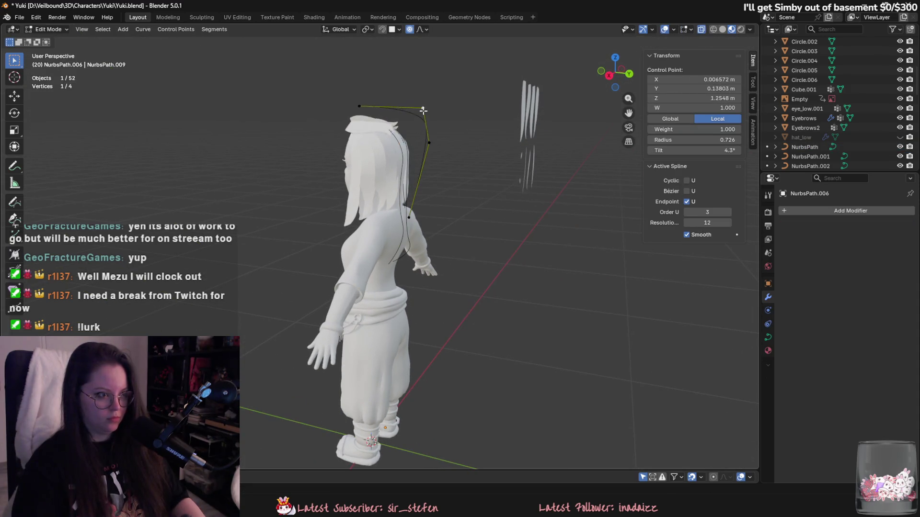
middle_click_drag(363, 108, 482, 162)
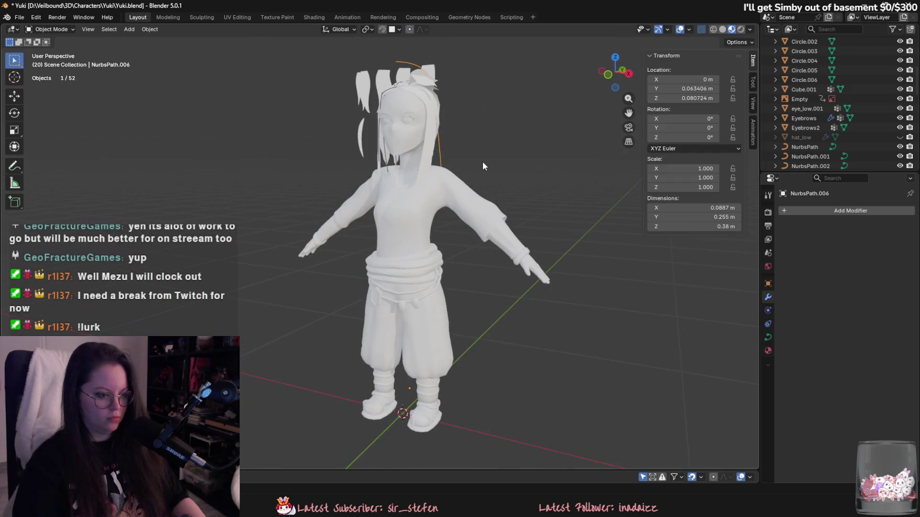
Step: Delete NurbsPath.006 and duplicate the original NurbsPath curve in place
key("Tab")
key("Delete")
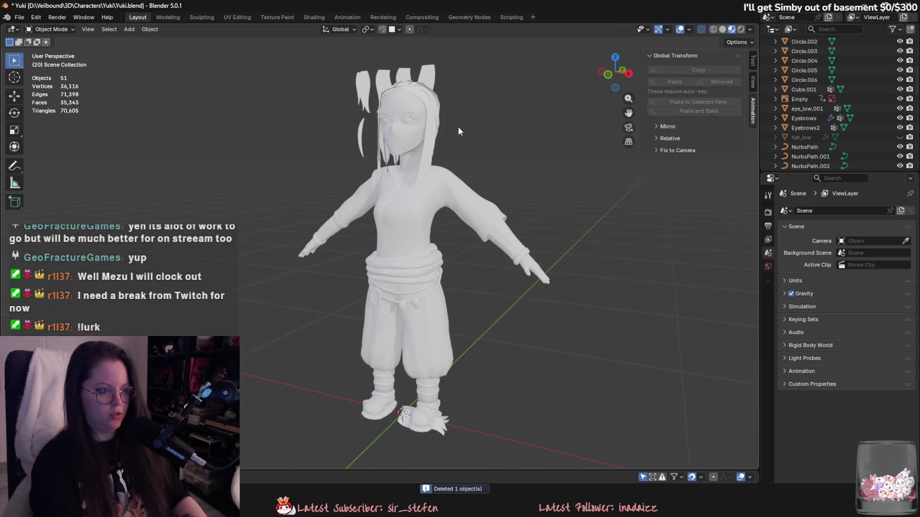
mouse_move(404, 78)
middle_mouse_down()
mouse_move(441, 91)
mouse_move(419, 93)
mouse_move(472, 176)
mouse_move(456, 231)
mouse_move(496, 217)
mouse_move(438, 382)
middle_mouse_up()
left_click(443, 88)
left_click(419, 93)
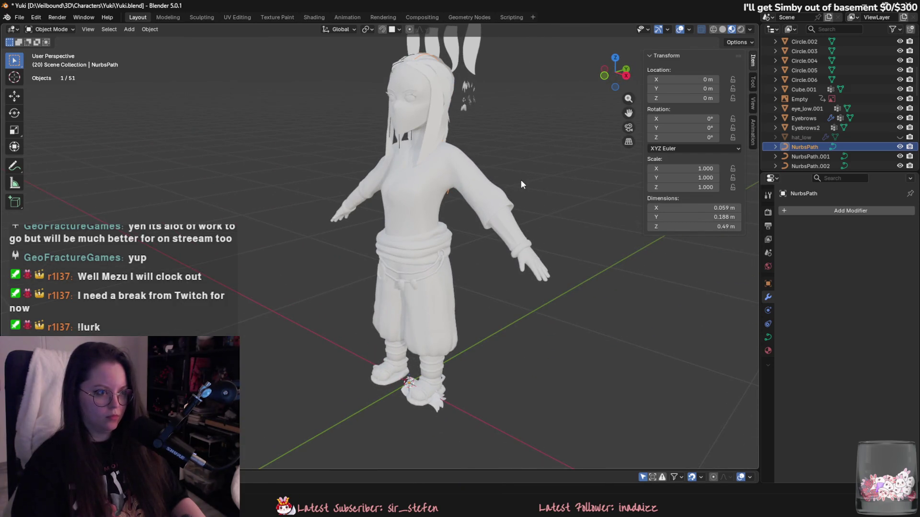
key("shift+d")
key("Escape")
Step: Raise the curve copy along Z and shift its points backward along Y
middle_click_drag(521, 184, 471, 181)
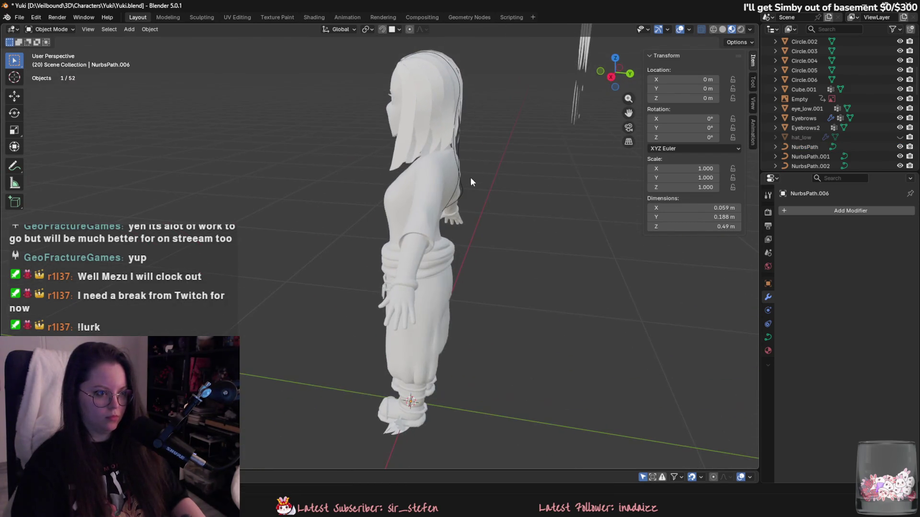
key("g")
key("z")
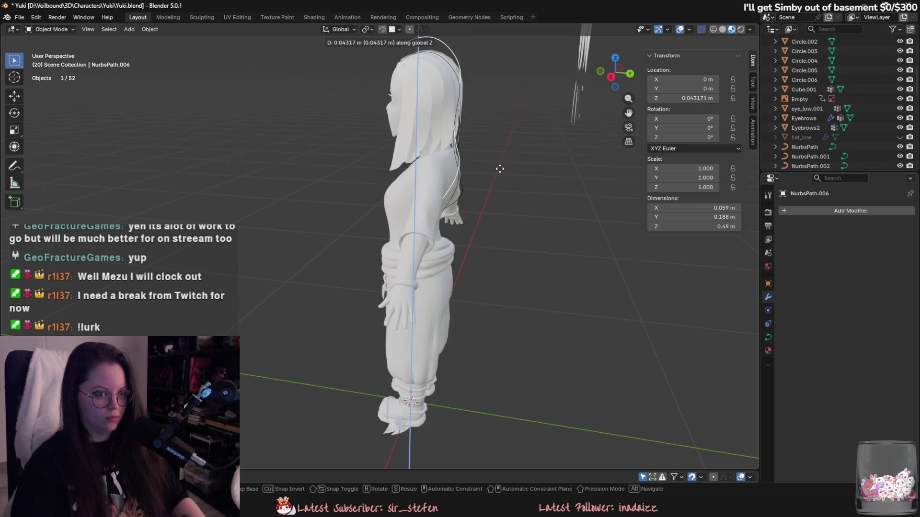
left_click(502, 170)
key("Tab")
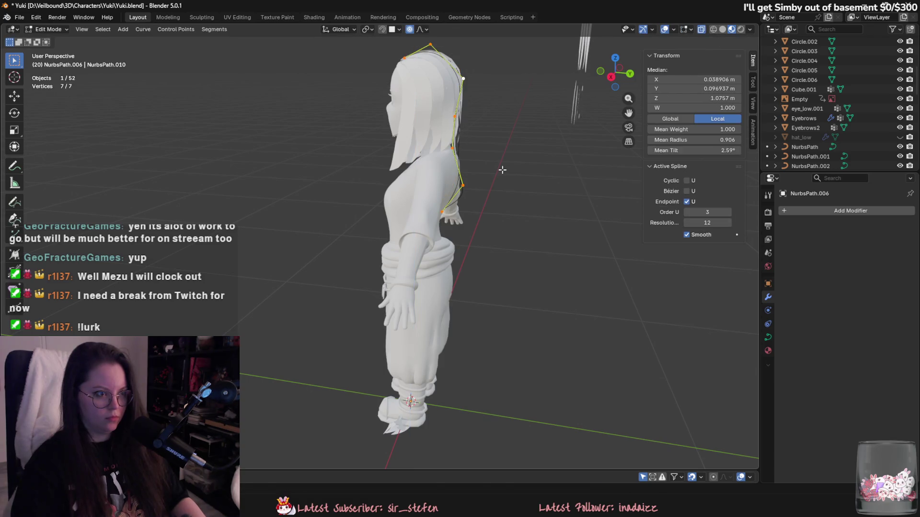
key("g")
key("y")
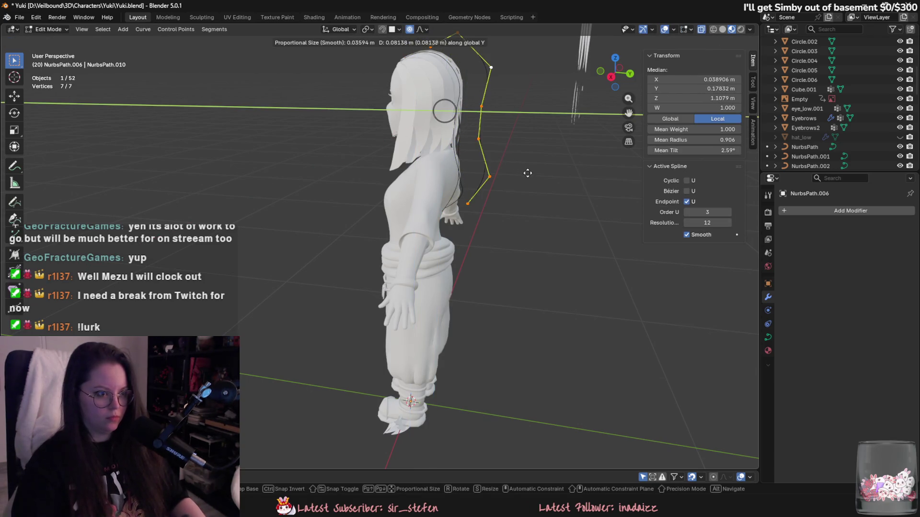
left_click(517, 175)
mouse_move(509, 175)
middle_mouse_down()
mouse_move(544, 237)
mouse_move(541, 177)
mouse_move(520, 235)
middle_mouse_up()
key("Tab")
Step: Set NurbsPath.006 as the deforming curve object for hair card Plane.035
left_click(430, 412)
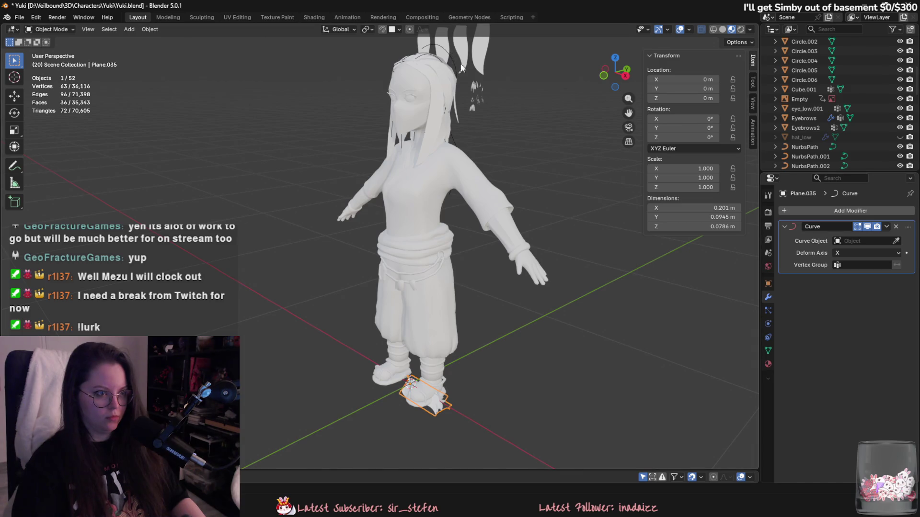
scroll(462, 68, "up", 3)
mouse_move(461, 68)
middle_mouse_down()
mouse_move(363, 286)
mouse_move(556, 206)
middle_mouse_up()
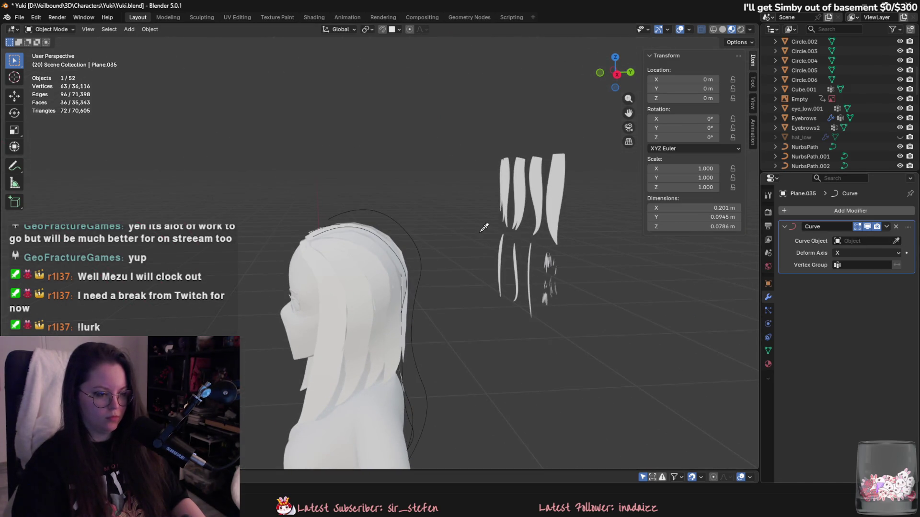
left_click(413, 239)
mouse_move(414, 263)
middle_mouse_down()
mouse_move(379, 201)
mouse_move(369, 154)
mouse_move(389, 144)
middle_mouse_up()
Step: Pull the top control point of NurbsPath.006 down onto the head along Z
left_click(453, 195)
key("Tab")
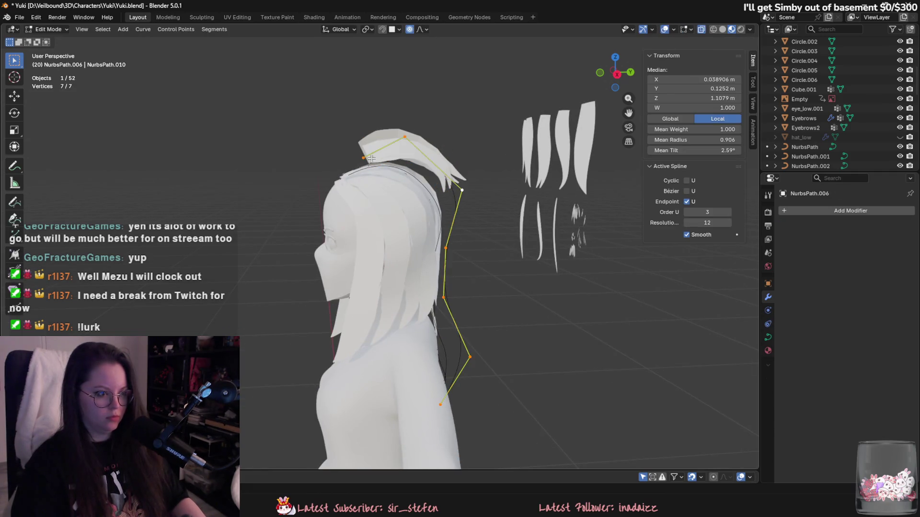
middle_click_drag(454, 195, 352, 203)
key("g")
key("z")
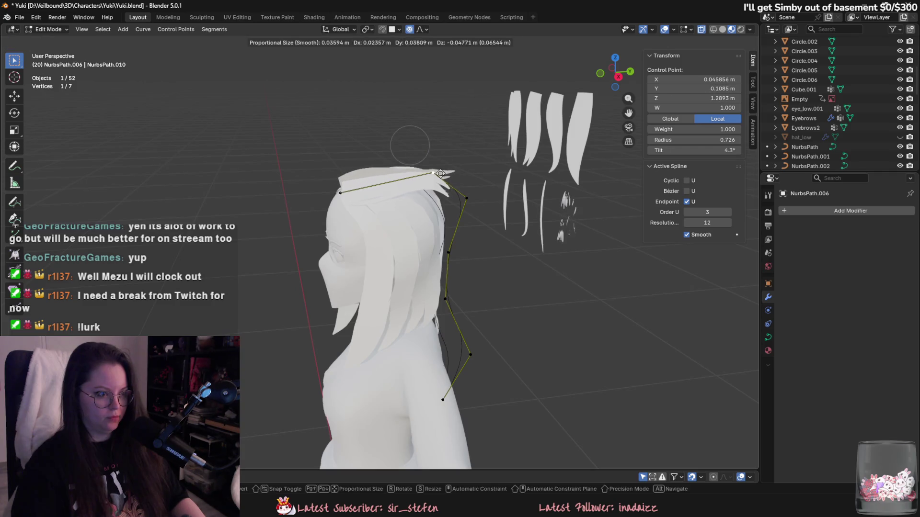
mouse_move(413, 158)
middle_mouse_down()
mouse_move(374, 166)
mouse_move(411, 173)
mouse_move(385, 190)
middle_mouse_up()
left_click(411, 173)
left_click(411, 173)
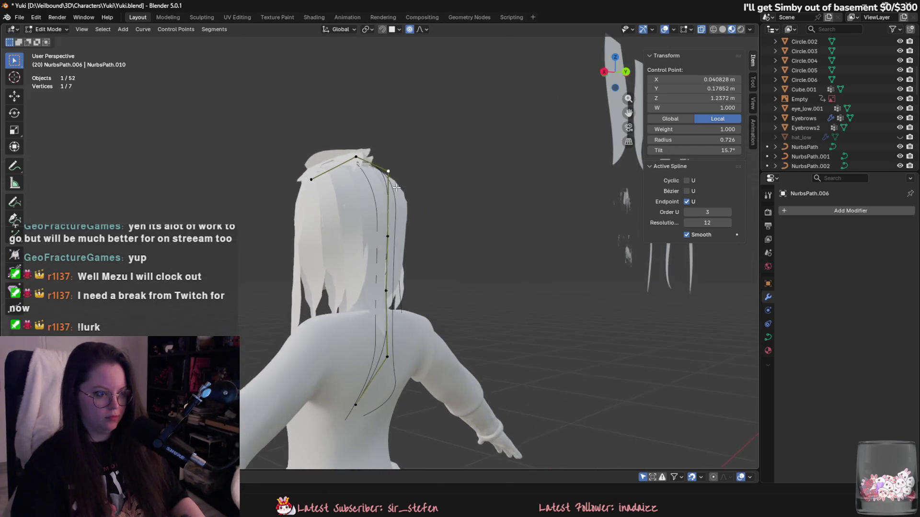
middle_click_drag(356, 160, 453, 190)
Step: Leave curve editing and enter Edit Mode on hair card Plane.035
key("Tab")
left_click(407, 154)
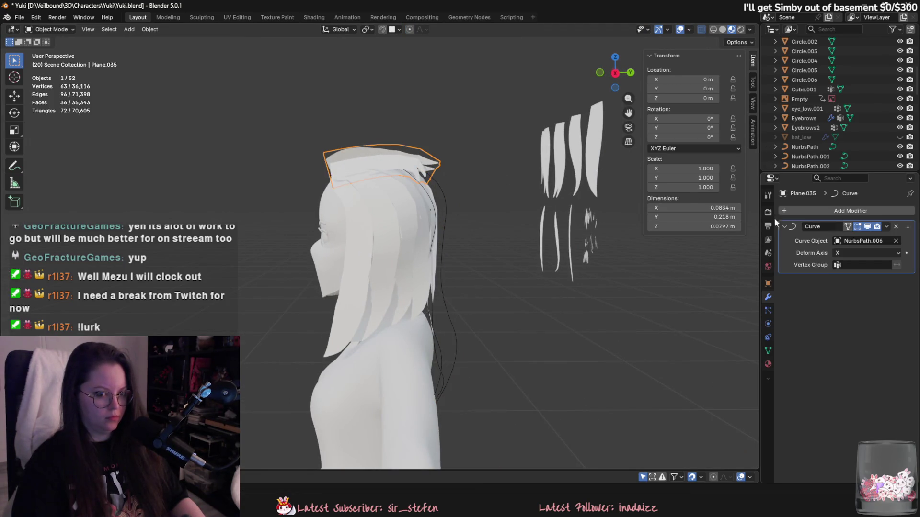
scroll(513, 158, "down", 3)
key("Tab")
mouse_move(514, 159)
middle_mouse_down()
mouse_move(514, 189)
mouse_move(431, 287)
mouse_move(356, 425)
mouse_move(386, 295)
middle_mouse_up()
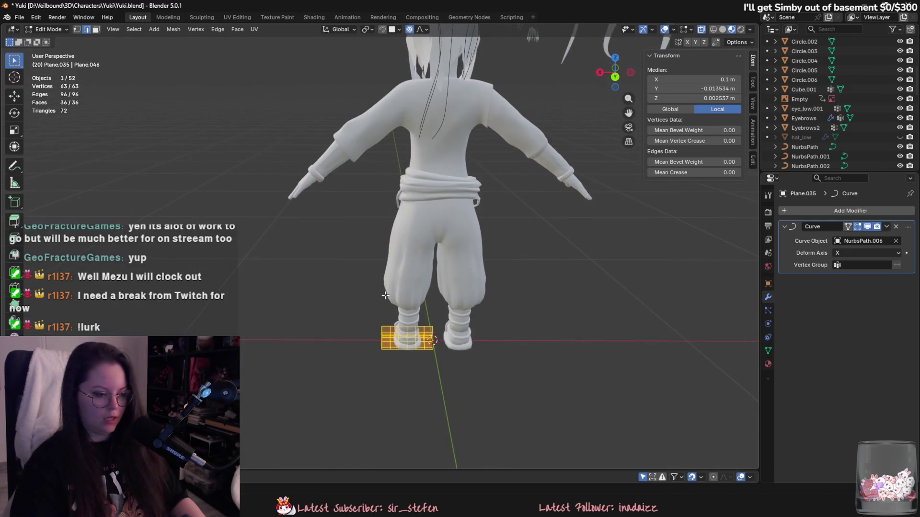
Step: Stretch the whole hair card strip along the X axis
mouse_move(387, 355)
middle_mouse_down()
mouse_move(431, 349)
mouse_move(408, 354)
middle_mouse_up()
key("g")
key("x")
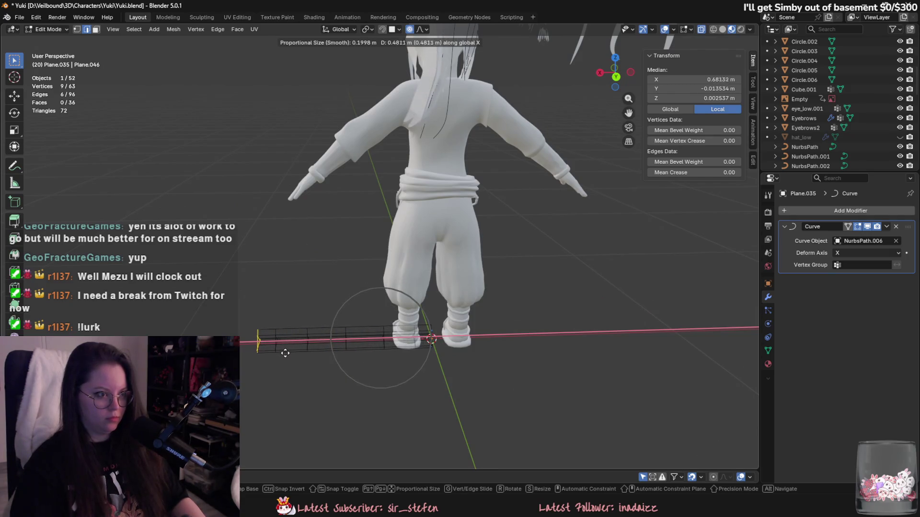
left_click(275, 354)
mouse_move(275, 353)
middle_mouse_down()
mouse_move(353, 353)
mouse_move(475, 328)
middle_mouse_up()
key("Tab")
Step: Check the stretched strip from several angles, then add a centered edge loop across it
middle_click_drag(426, 288, 360, 297)
scroll(360, 297, "up", 3)
mouse_move(354, 328)
middle_mouse_down()
mouse_move(389, 301)
mouse_move(479, 292)
mouse_move(523, 190)
mouse_move(481, 280)
middle_mouse_up()
scroll(432, 316, "down", 5)
middle_click_drag(432, 316, 383, 336)
key("Tab")
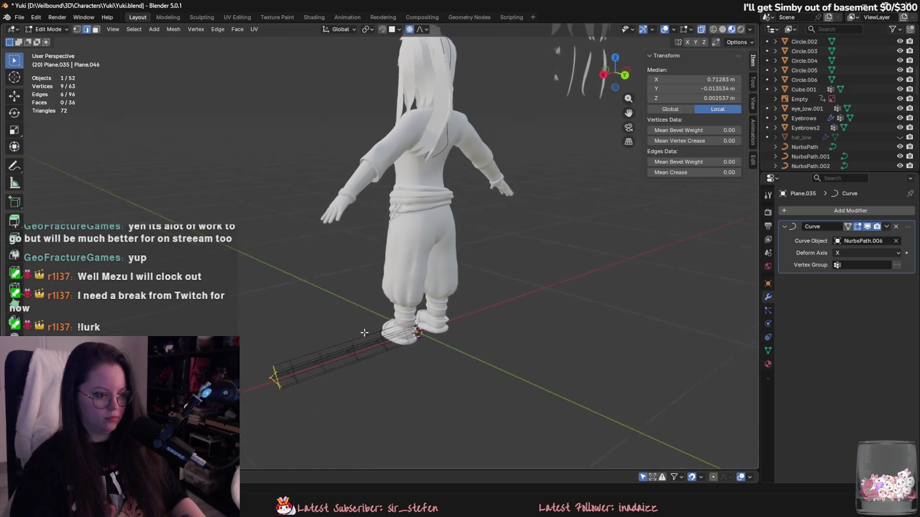
scroll(361, 345, "up", 2)
left_click(357, 333)
right_click(335, 337)
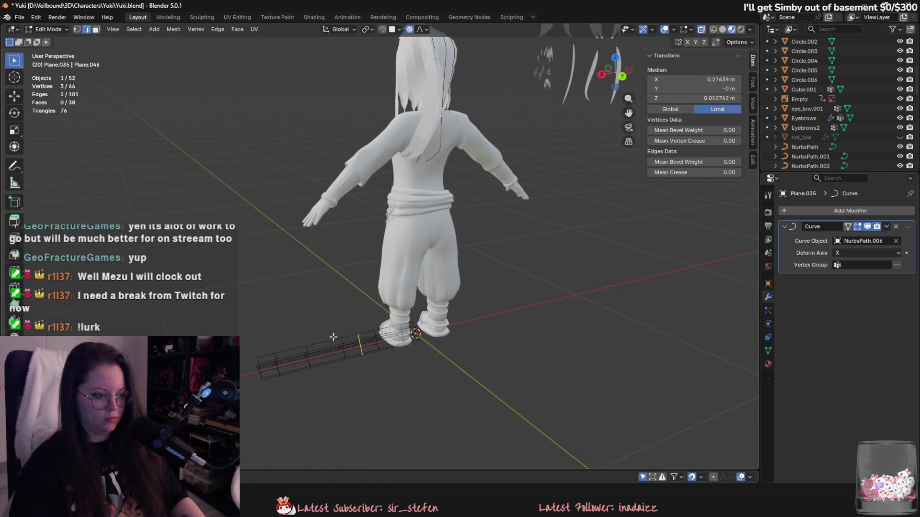
left_click(400, 330)
Step: Extrude the end of the strip twice to lengthen it
scroll(400, 330, "up", 2)
middle_click_drag(400, 330, 412, 257, "shift")
scroll(411, 257, "up", 3)
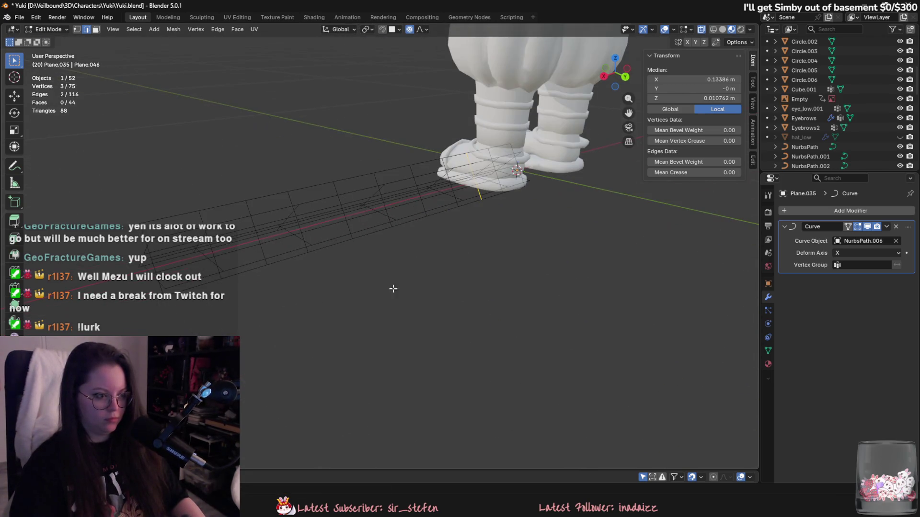
key("e")
left_click(331, 241)
key("e")
left_click(272, 249)
Step: Add several loop cuts along the strip, undoing and redoing one misplaced cut
key("ctrl+r")
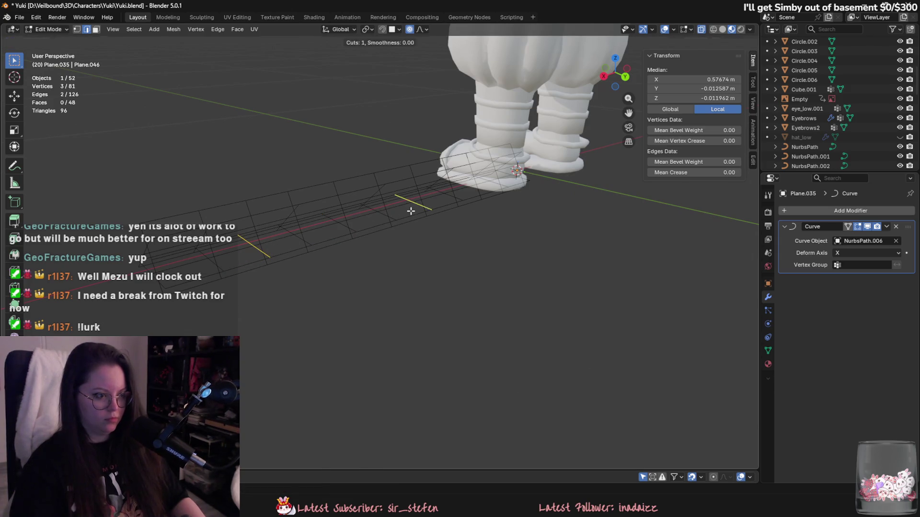
left_click(410, 211)
mouse_move(411, 211)
middle_mouse_down()
mouse_move(374, 215)
mouse_move(546, 224)
mouse_move(474, 187)
mouse_move(461, 194)
middle_mouse_up()
key("ctrl+r")
left_click(487, 220)
key("ctrl+r")
left_click(475, 179)
key("ctrl+z")
key("ctrl+r")
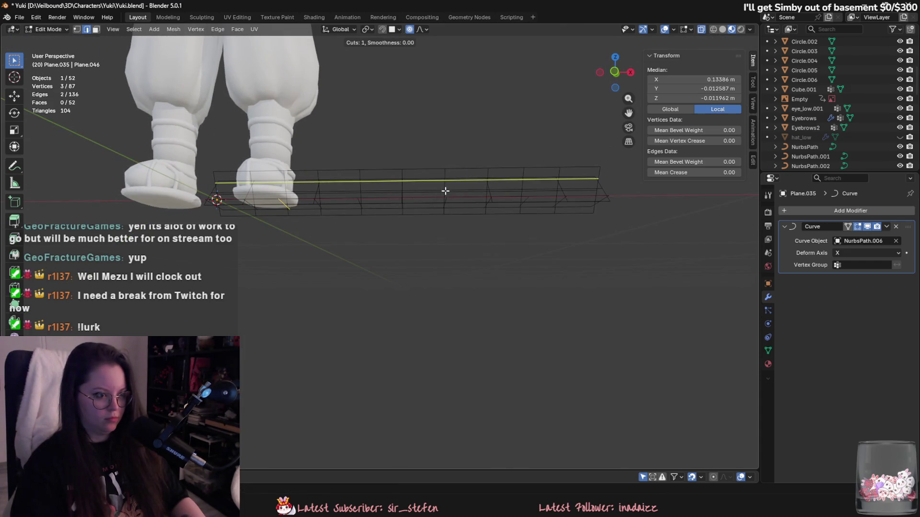
left_click(441, 191)
left_click(499, 193)
scroll(499, 193, "up", 3)
mouse_move(498, 193)
middle_mouse_down()
mouse_move(350, 179)
mouse_move(359, 288)
middle_mouse_up()
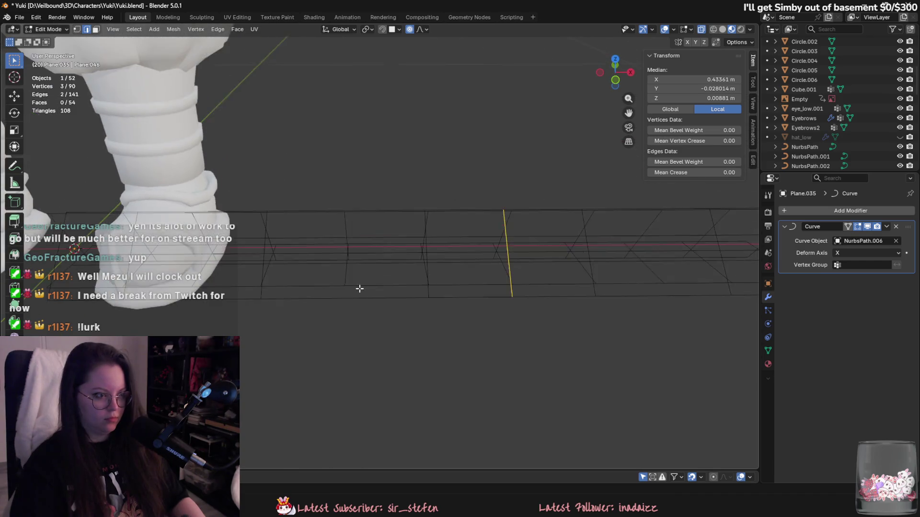
Step: Add three more centered loop cuts to subdivide the strip further
key("ctrl+r")
left_click(335, 291)
right_click(301, 284)
key("ctrl+r")
left_click(301, 284)
right_click(302, 284)
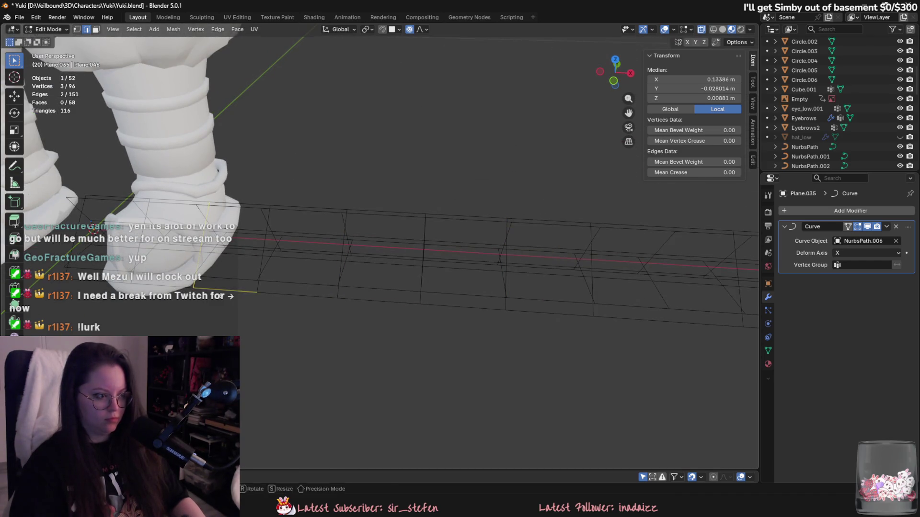
key("ctrl+r")
left_click(648, 318)
right_click(639, 318)
Step: Subdivide the whole flat hair card in Edit Mode
scroll(639, 318, "down", 8)
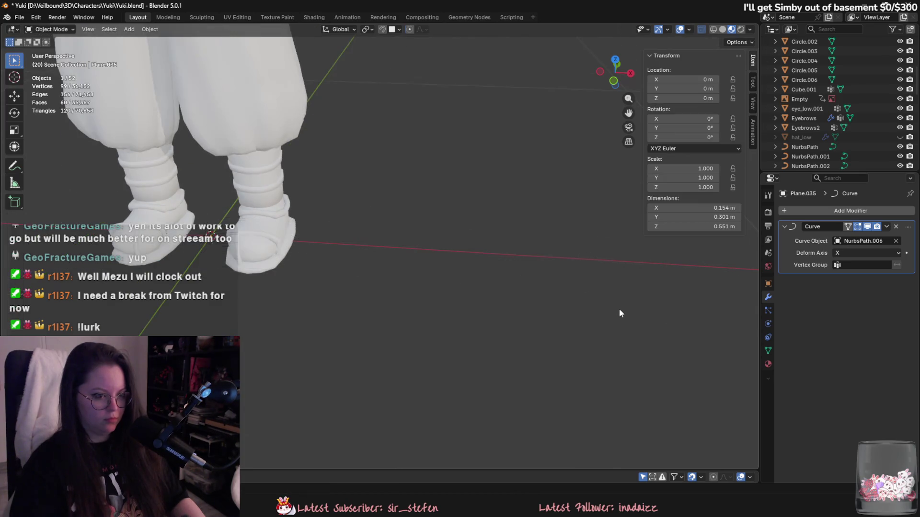
middle_click_drag(487, 306, 403, 316)
key("Tab")
scroll(427, 267, "up", 5)
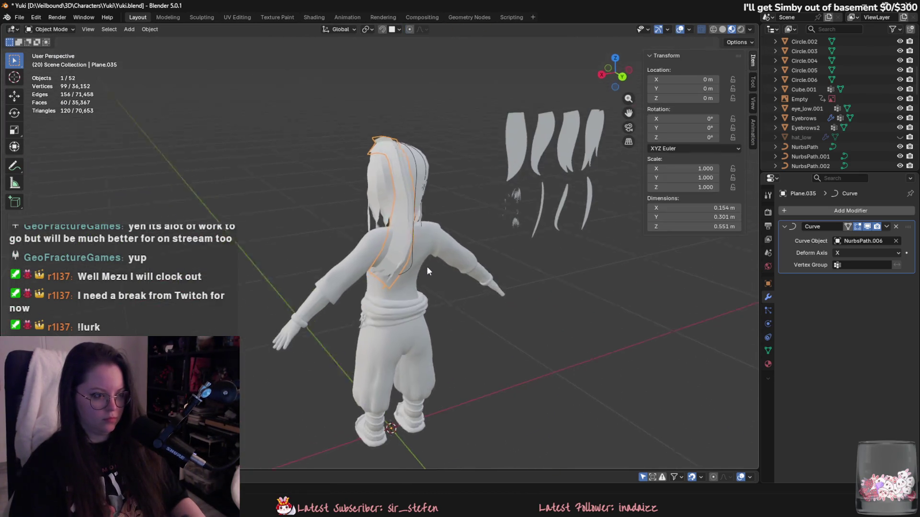
mouse_move(427, 267)
middle_mouse_down()
mouse_move(399, 312)
mouse_move(463, 297)
middle_mouse_up()
scroll(461, 323, "down", 3)
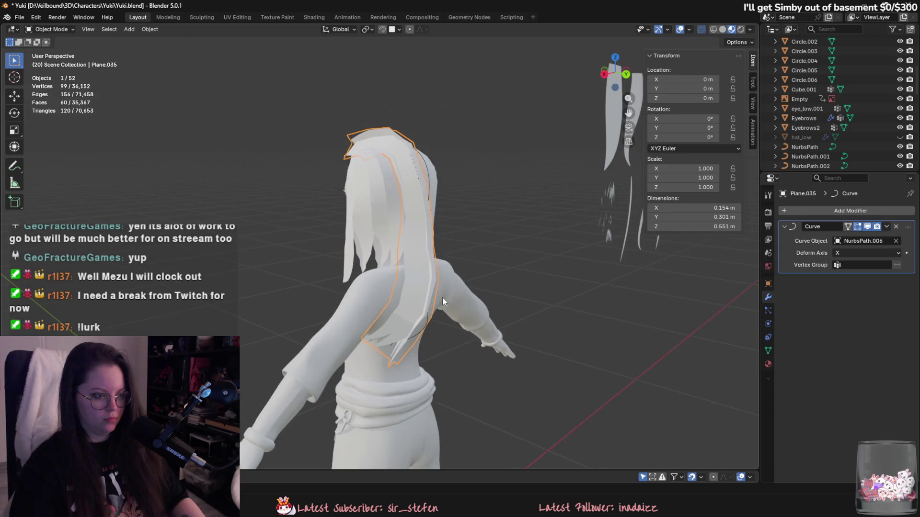
key("Tab")
mouse_move(421, 177)
middle_mouse_down()
mouse_move(493, 325)
mouse_move(454, 291)
middle_mouse_up()
key("a")
right_click(433, 345)
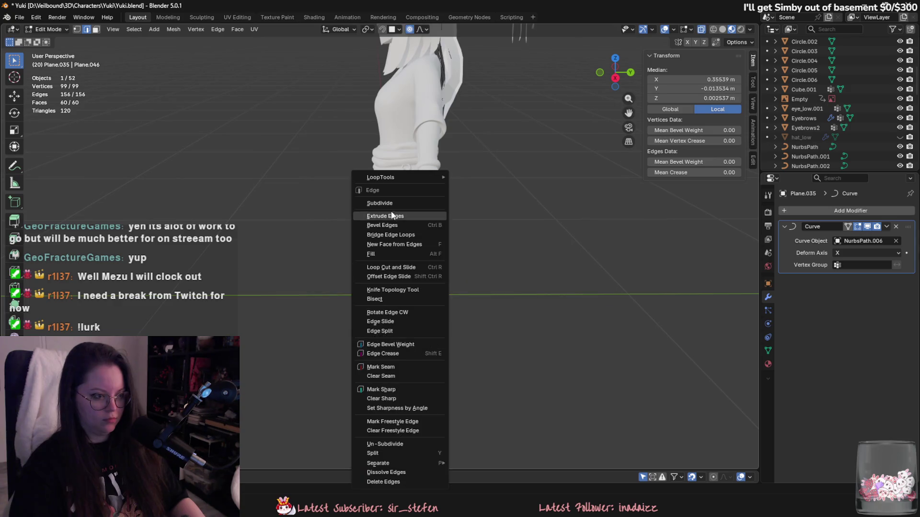
left_click(421, 203)
scroll(389, 330, "up", 4)
middle_click_drag(397, 364, 389, 330, "shift")
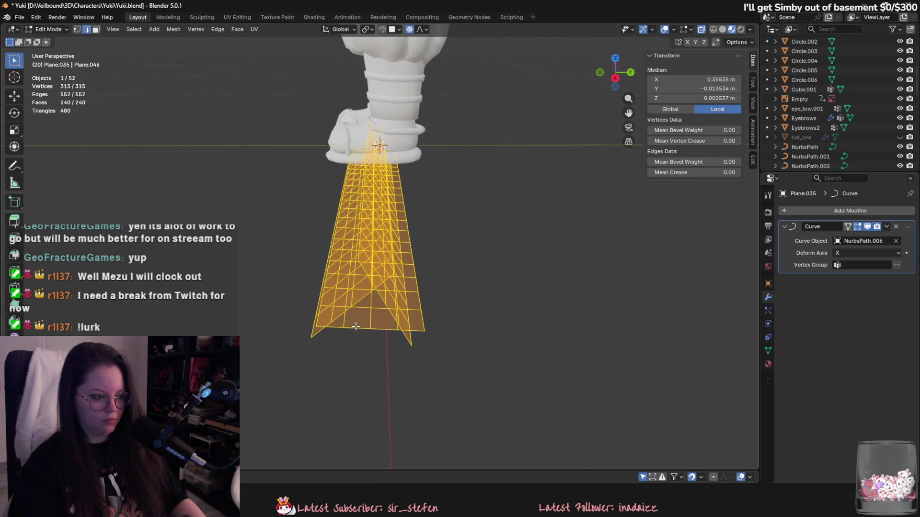
Step: Select several lengthwise edge loops on the card and dissolve them together
left_click(345, 320, "alt")
left_click(399, 322, "alt+shift")
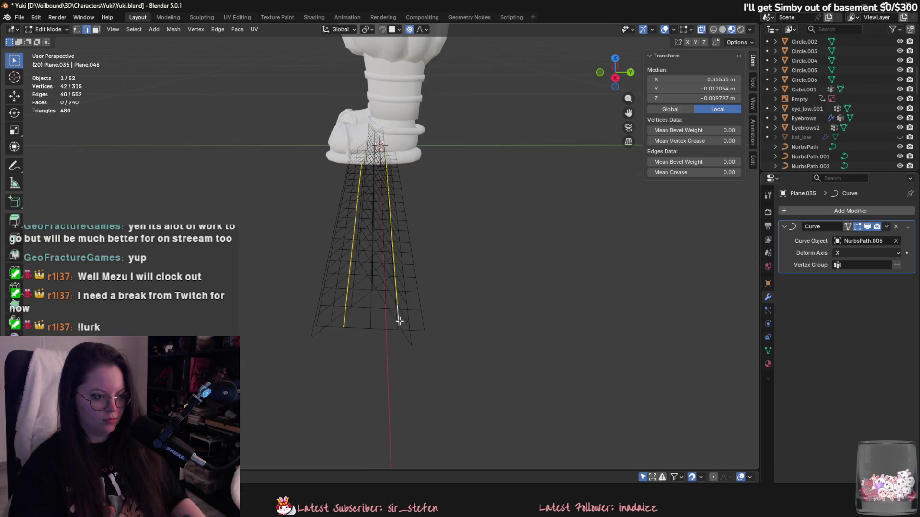
mouse_move(401, 320)
middle_mouse_down()
mouse_move(435, 322)
mouse_move(441, 341)
middle_mouse_up()
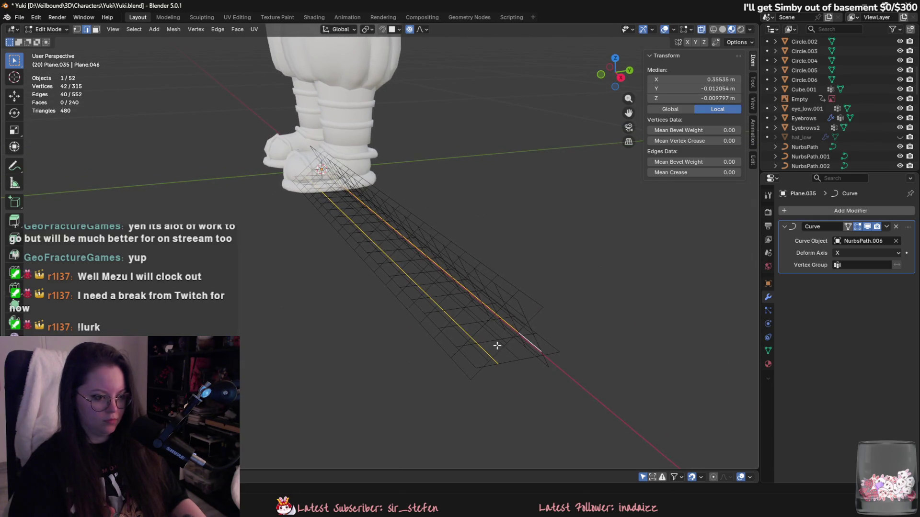
scroll(503, 349, "up", 2)
left_click(636, 420)
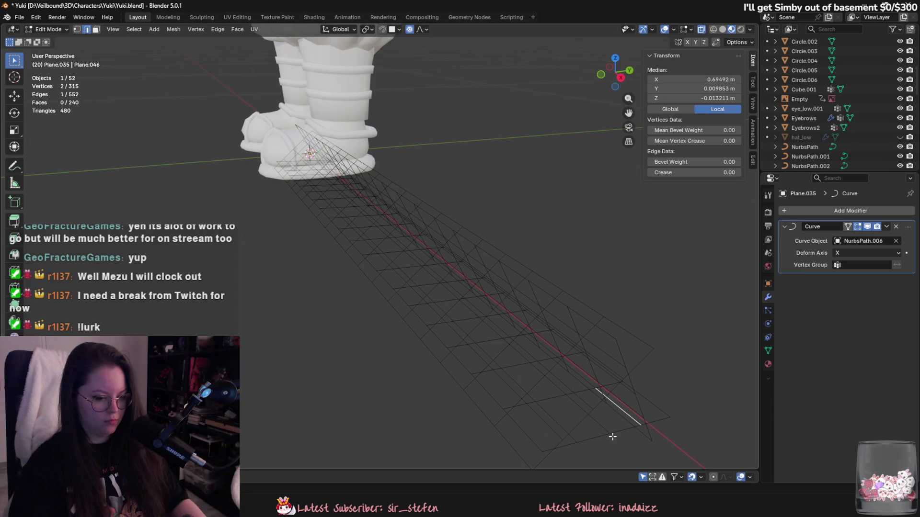
left_click(573, 441, "alt")
left_click(570, 433, "alt")
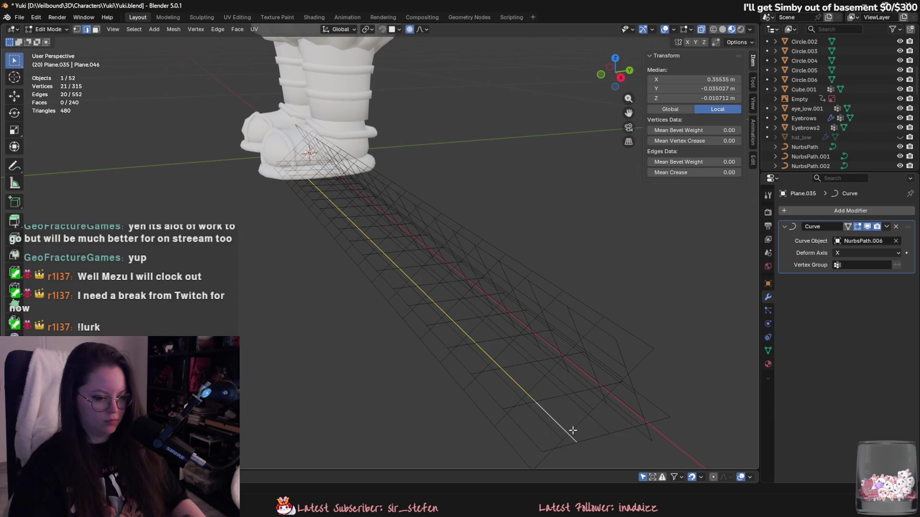
left_click(558, 421, "alt+shift")
mouse_move(611, 408)
middle_mouse_down()
mouse_move(661, 376)
mouse_move(466, 400)
mouse_move(484, 375)
middle_mouse_up()
left_click(643, 298, "alt+shift")
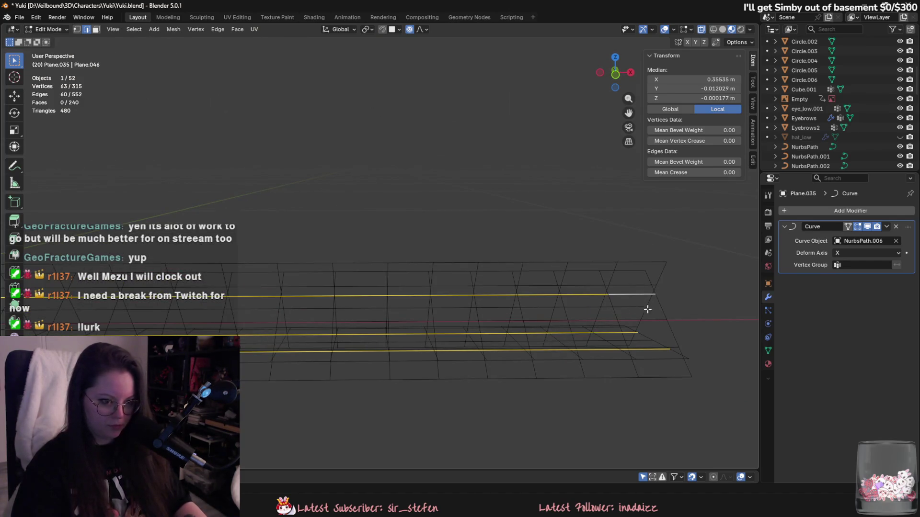
middle_click_drag(647, 308, 653, 331, "shift")
right_click(653, 363)
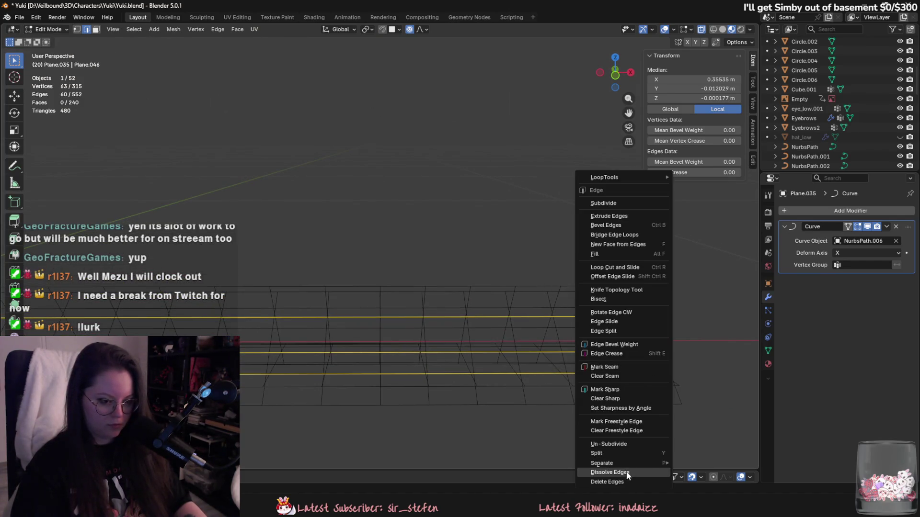
left_click(653, 474)
Step: Dissolve three more edge loops one at a time, ending with the top row
left_click(662, 354)
right_click(663, 372)
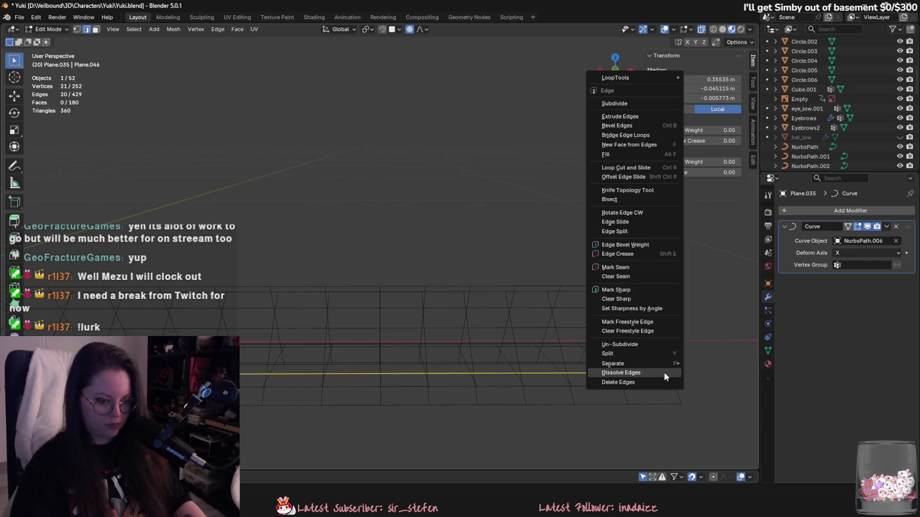
left_click(664, 372)
mouse_move(664, 372)
middle_mouse_down()
mouse_move(649, 388)
mouse_move(614, 396)
mouse_move(588, 370)
middle_mouse_up()
left_click(600, 380, "alt")
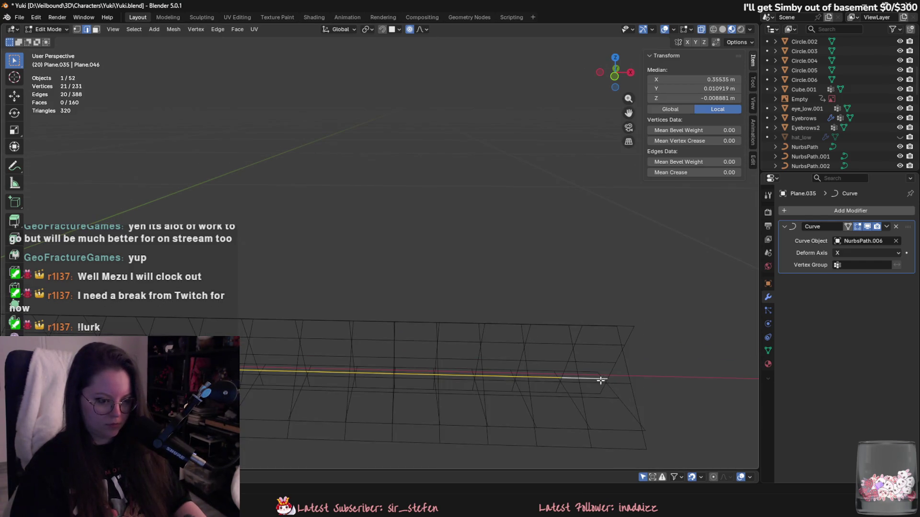
right_click(601, 380)
left_click(599, 379)
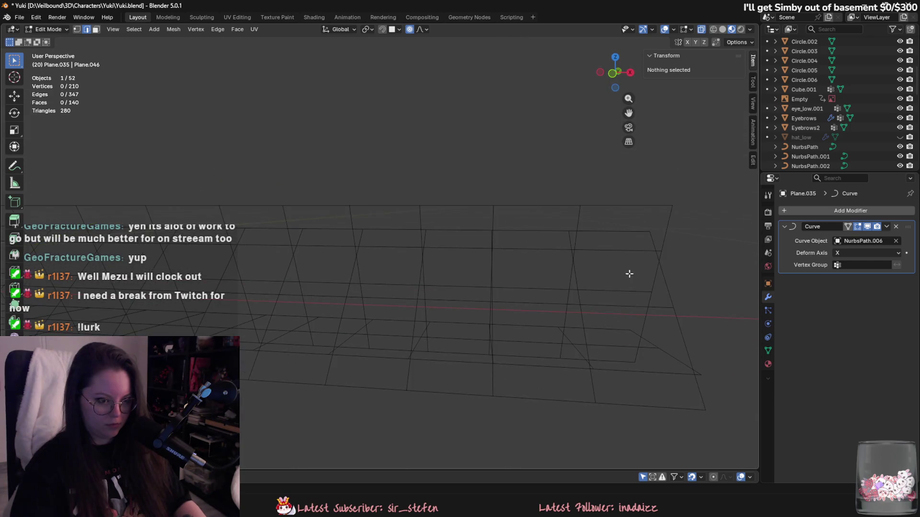
left_click(644, 250, "alt")
right_click(644, 254)
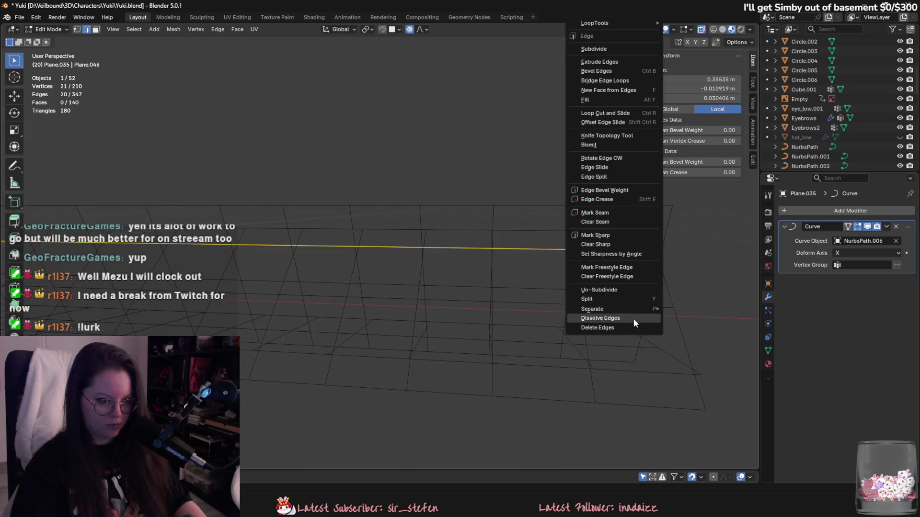
left_click(633, 318)
Step: Return the 189-vertex card to Object Mode and view the thinner strand on the character
key("a")
key("Tab")
scroll(633, 319, "down", 6)
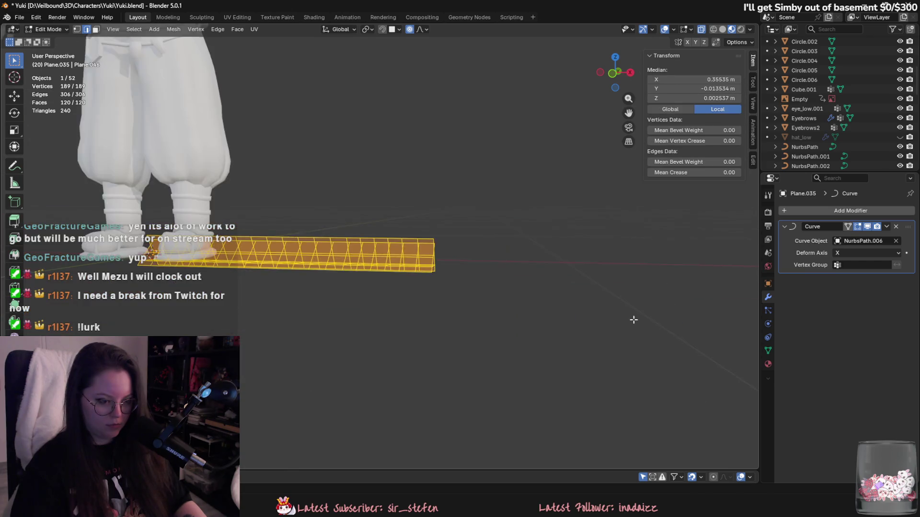
mouse_move(632, 318)
middle_mouse_down()
mouse_move(513, 322)
mouse_move(550, 386)
mouse_move(552, 364)
mouse_move(407, 329)
mouse_move(485, 357)
mouse_move(444, 327)
middle_mouse_up()
scroll(552, 364, "up", 5)
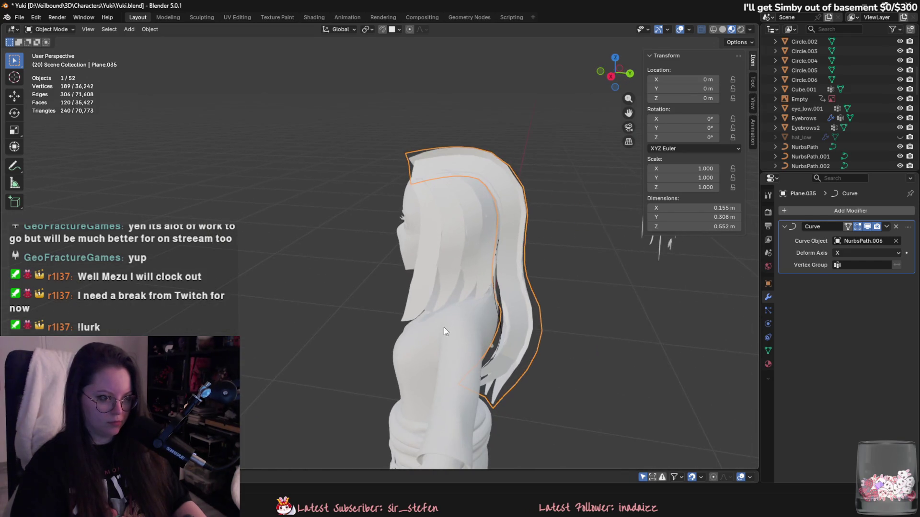
Step: Orbit to a side view and inspect the Plane.028 and Plane.035 hair strands
mouse_move(498, 347)
middle_mouse_down()
mouse_move(498, 316)
mouse_move(511, 339)
mouse_move(428, 281)
middle_mouse_up()
left_click(516, 296)
left_click(516, 296)
scroll(519, 309, "down", 3)
scroll(428, 281, "up", 3)
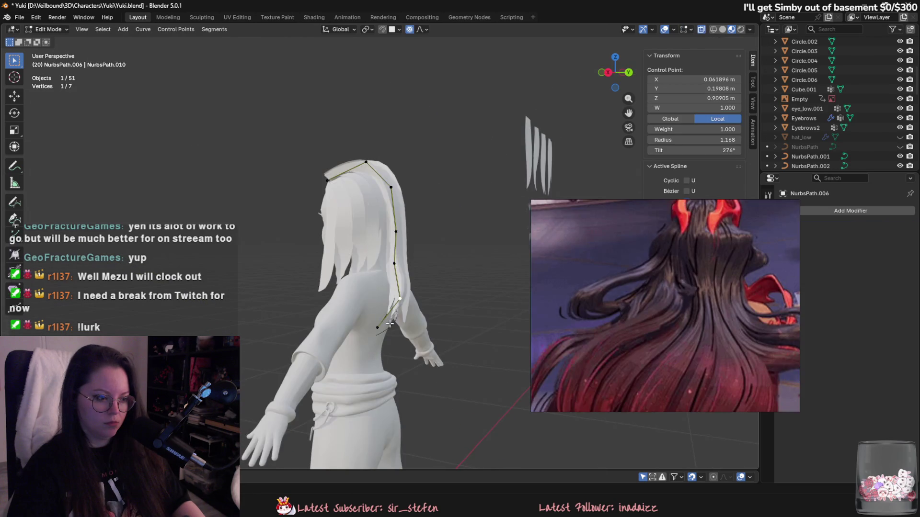
Step: Move NurbsPath.006 control points with proportional editing so the strand arcs over the head
mouse_move(412, 273)
middle_mouse_down()
mouse_move(453, 276)
mouse_move(448, 232)
mouse_move(431, 248)
middle_mouse_up()
left_click(397, 235)
key("g")
right_click(431, 249)
left_click(408, 190)
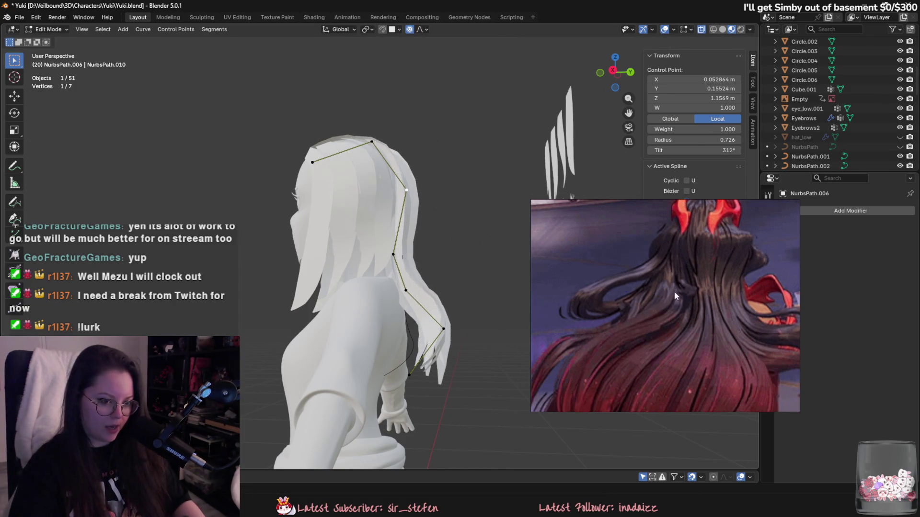
left_click_drag(701, 360, 647, 308)
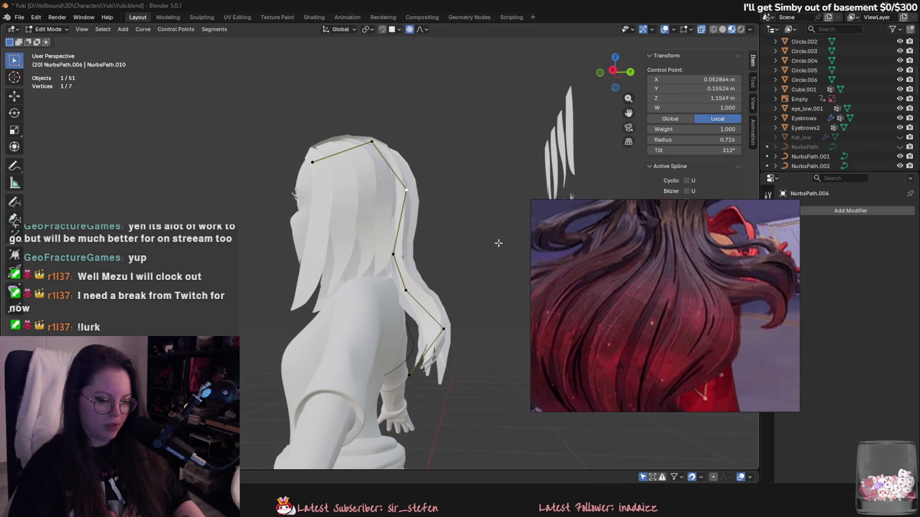
middle_click_drag(498, 243, 476, 289)
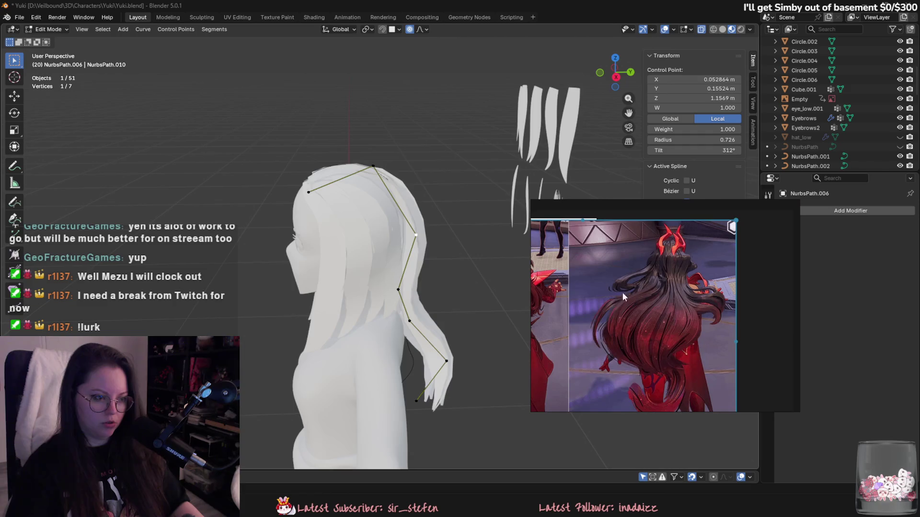
mouse_move(622, 292)
middle_mouse_down()
mouse_move(321, 277)
mouse_move(466, 287)
mouse_move(459, 338)
mouse_move(420, 314)
middle_mouse_up()
Step: Check the bent Plane.035 strand from behind, then briefly re-enter and leave NurbsPath.006 editing
key("Tab")
left_click(421, 314)
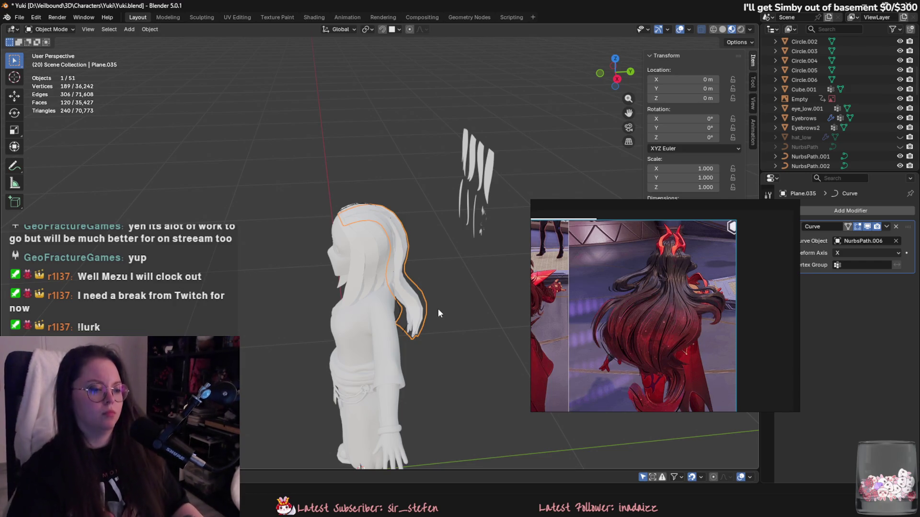
mouse_move(437, 309)
middle_mouse_down()
mouse_move(379, 280)
mouse_move(423, 261)
mouse_move(439, 278)
middle_mouse_up()
mouse_move(482, 503)
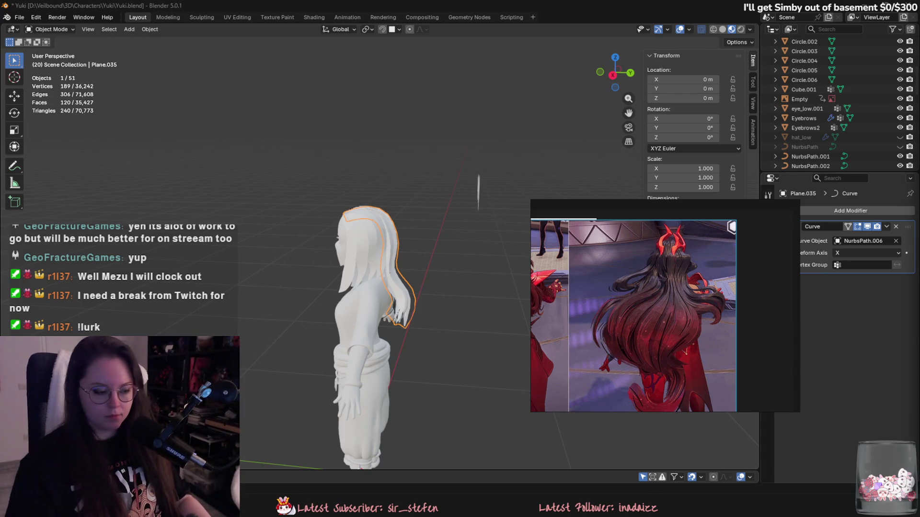
mouse_move(421, 311)
middle_mouse_down()
mouse_move(406, 313)
mouse_move(398, 266)
mouse_move(381, 248)
mouse_move(364, 278)
middle_mouse_up()
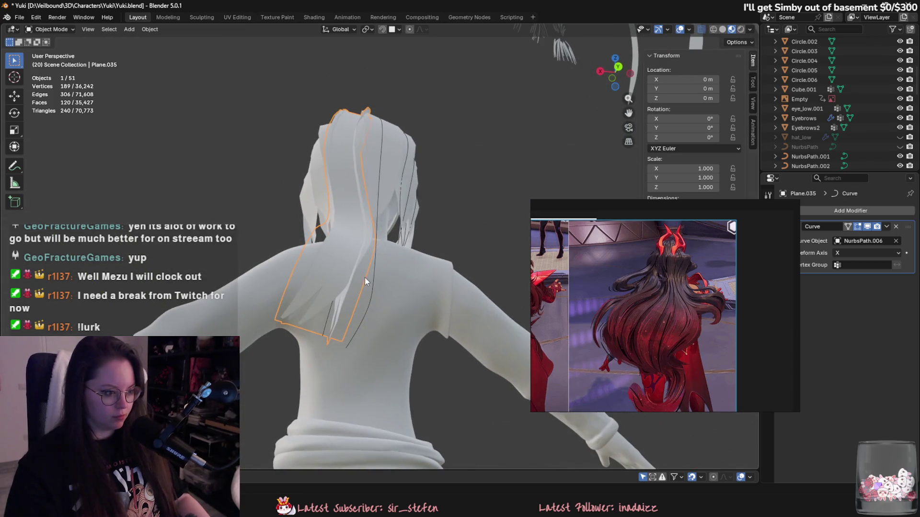
left_click(324, 339)
key("Tab")
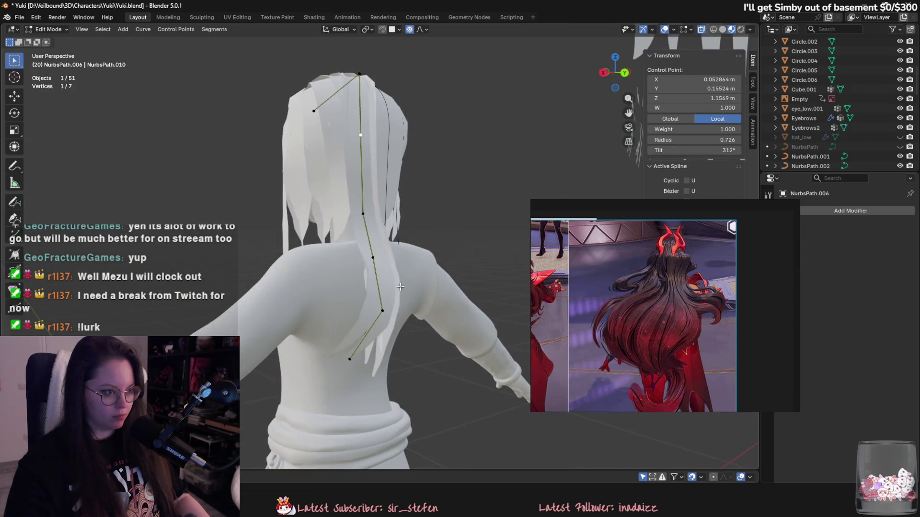
mouse_move(342, 318)
middle_mouse_down()
mouse_move(439, 352)
mouse_move(405, 344)
mouse_move(436, 230)
mouse_move(458, 306)
mouse_move(503, 364)
mouse_move(551, 345)
middle_mouse_up()
key("ctrl+z")
key("ctrl+z")
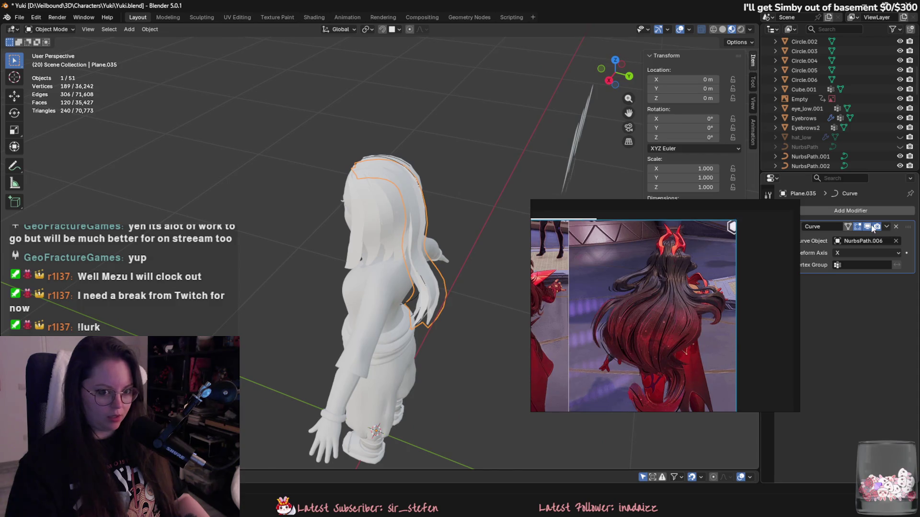
Step: Hide the Curve modifier in the viewport and delete surplus edges from the flat hair card
left_click(872, 228)
mouse_move(431, 287)
middle_mouse_down()
mouse_move(418, 310)
mouse_move(403, 215)
middle_mouse_up()
key("Tab")
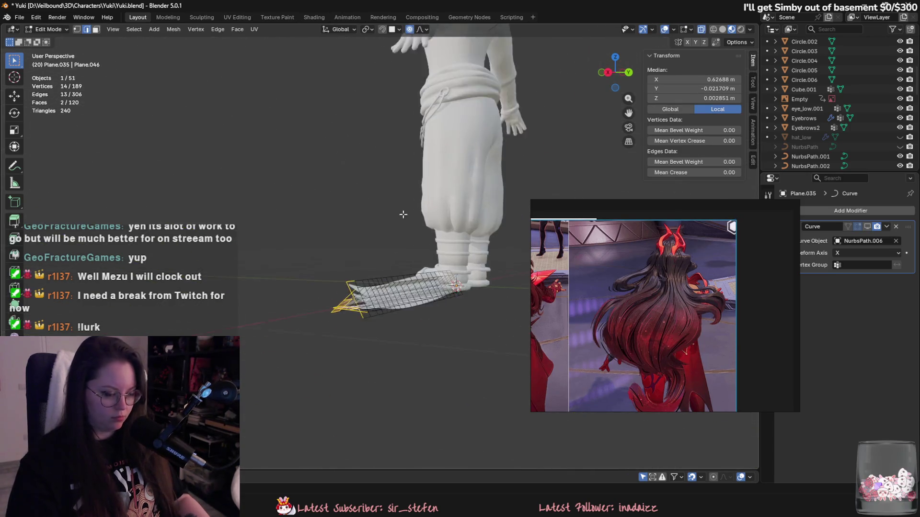
scroll(295, 291, "up", 5)
key("a")
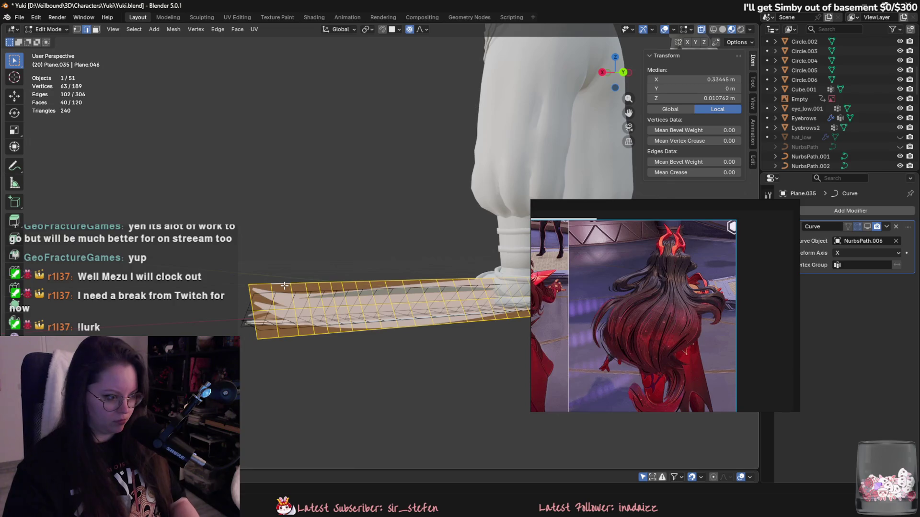
key("ctrl+e")
left_click(268, 323)
mouse_move(268, 323)
middle_mouse_down()
mouse_move(307, 303)
mouse_move(445, 308)
middle_mouse_up()
Step: Flatten the linked strip to zero width and shift it along X
key("l")
key("g")
key("x")
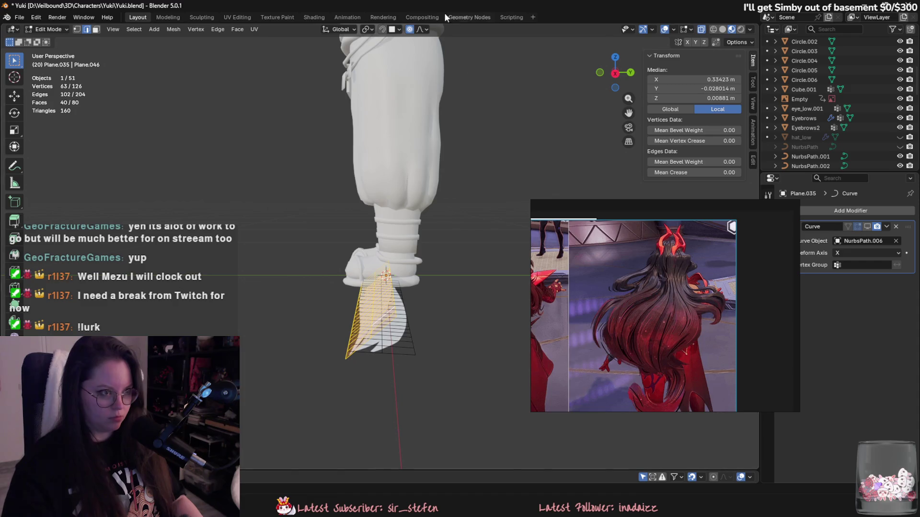
key("s")
key("y")
key("0")
key("Return")
key("g")
key("x")
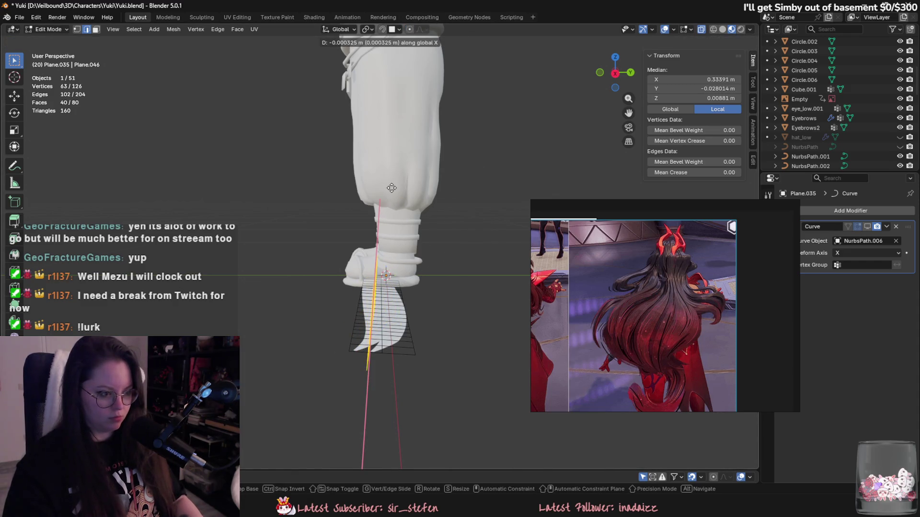
left_click(402, 200)
key("Tab")
Step: Scale the plane along Z to make the strip narrower
mouse_move(402, 199)
middle_mouse_down()
mouse_move(498, 238)
mouse_move(439, 277)
mouse_move(343, 248)
mouse_move(393, 178)
mouse_move(371, 202)
middle_mouse_up()
key("s")
key("z")
key("Return")
scroll(465, 251, "down", 2)
left_click(367, 216)
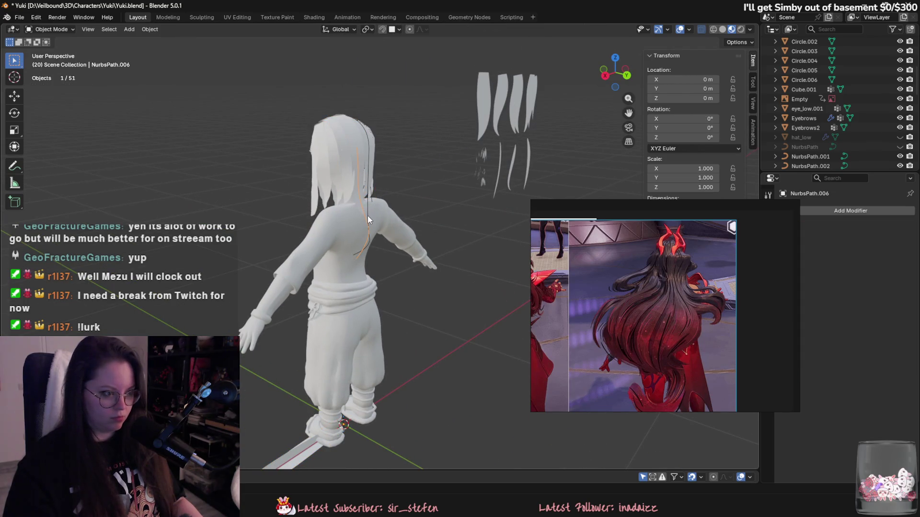
Step: Show Plane.035's Curve modifier in the viewport again and enter NurbsPath.006's Edit Mode
left_click(296, 448)
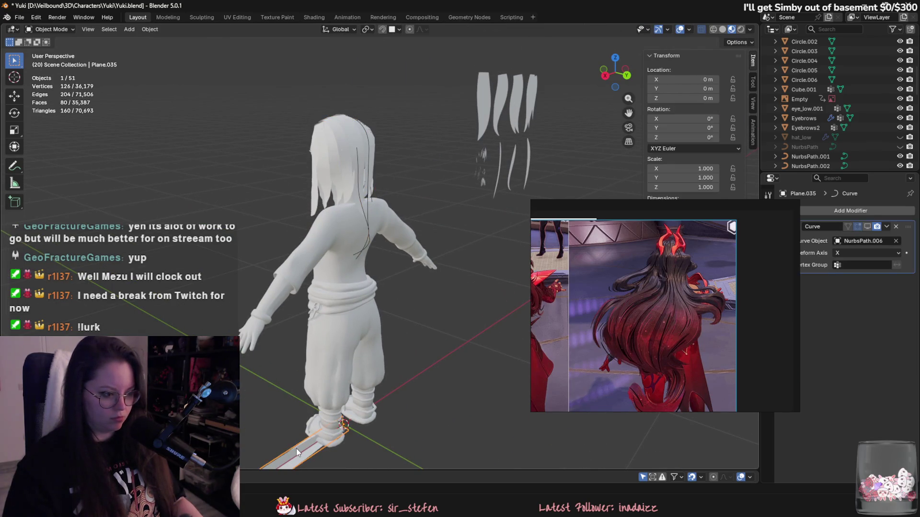
left_click(867, 226)
mouse_move(422, 187)
middle_mouse_down()
mouse_move(462, 194)
mouse_move(497, 228)
mouse_move(497, 206)
middle_mouse_up()
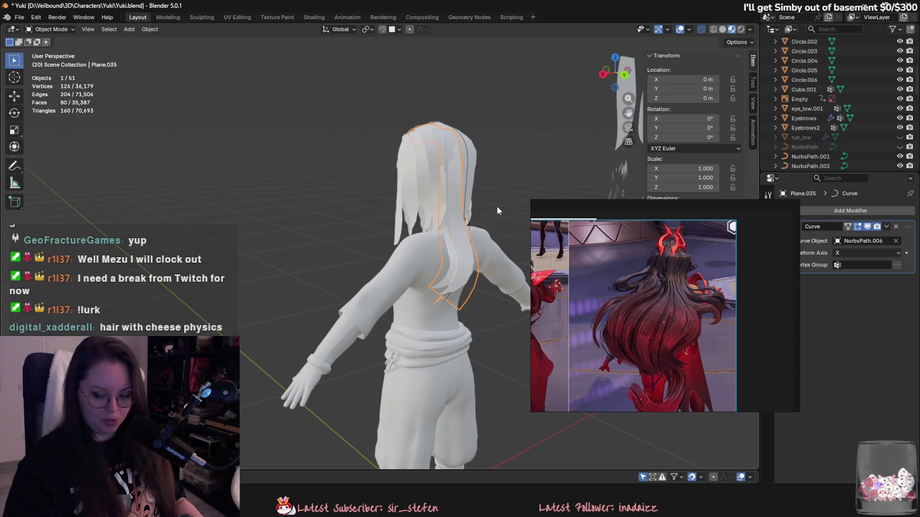
left_click(448, 301)
mouse_move(448, 301)
middle_mouse_down()
mouse_move(401, 261)
mouse_move(458, 305)
middle_mouse_up()
key("Tab")
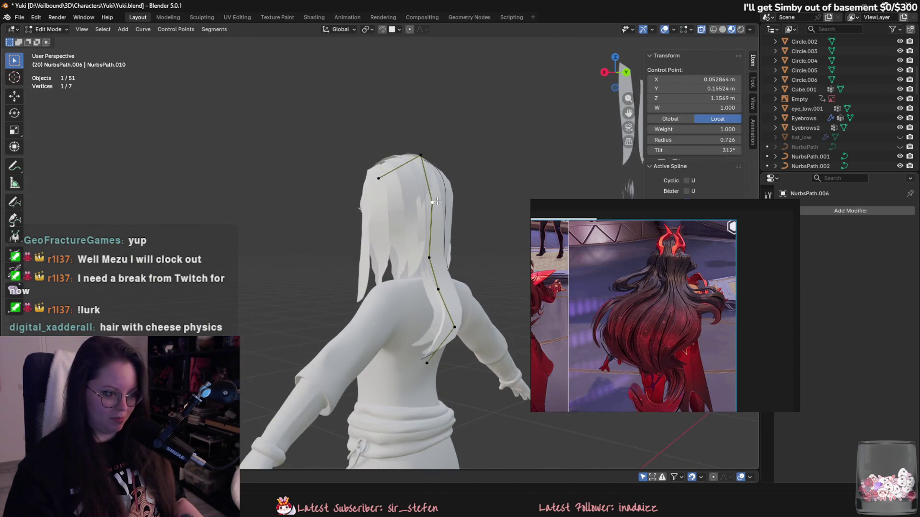
mouse_move(436, 201)
middle_mouse_down()
mouse_move(497, 242)
mouse_move(474, 235)
middle_mouse_up()
scroll(463, 228, "up", 3)
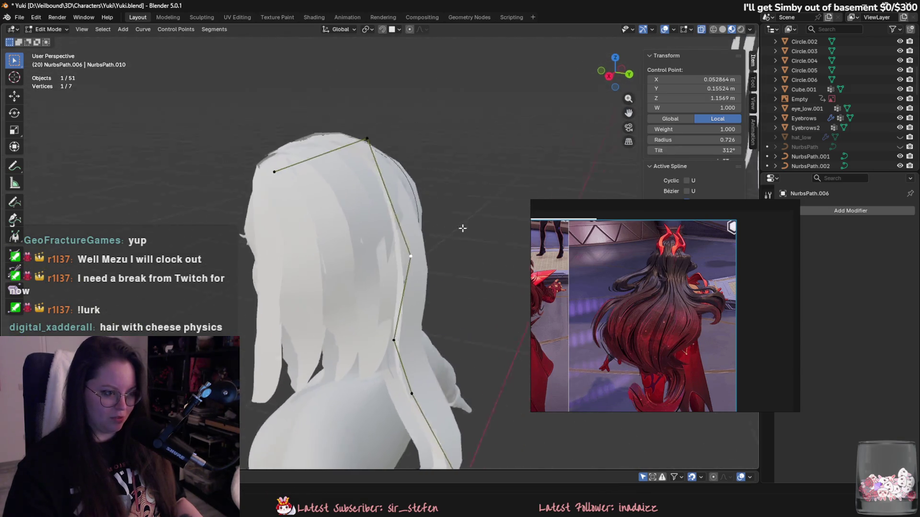
key("a")
Step: Move two control points so the curve bends closely behind the head
mouse_move(484, 76)
middle_mouse_down()
mouse_move(382, 212)
mouse_move(421, 214)
middle_mouse_up()
left_click(392, 154)
mouse_move(392, 154)
middle_mouse_down()
mouse_move(519, 191)
mouse_move(374, 199)
mouse_move(417, 172)
mouse_move(431, 192)
mouse_move(448, 245)
mouse_move(407, 290)
mouse_move(417, 291)
middle_mouse_up()
key("g")
left_click(447, 245)
left_click(416, 287)
left_click(393, 289)
key("g")
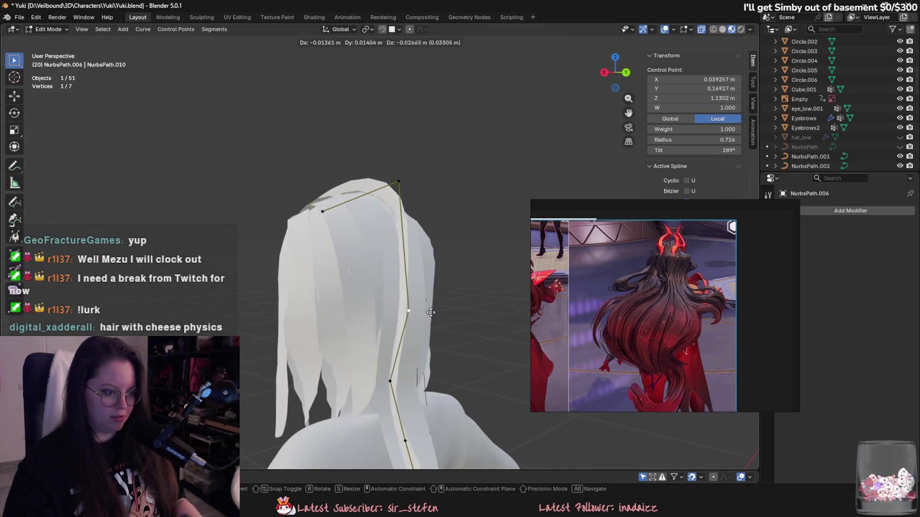
left_click(449, 289)
Step: Tilt the selected control point to 324°, nudge it into place, and leave curve editing
middle_click_drag(445, 214, 434, 203)
key("ctrl+t")
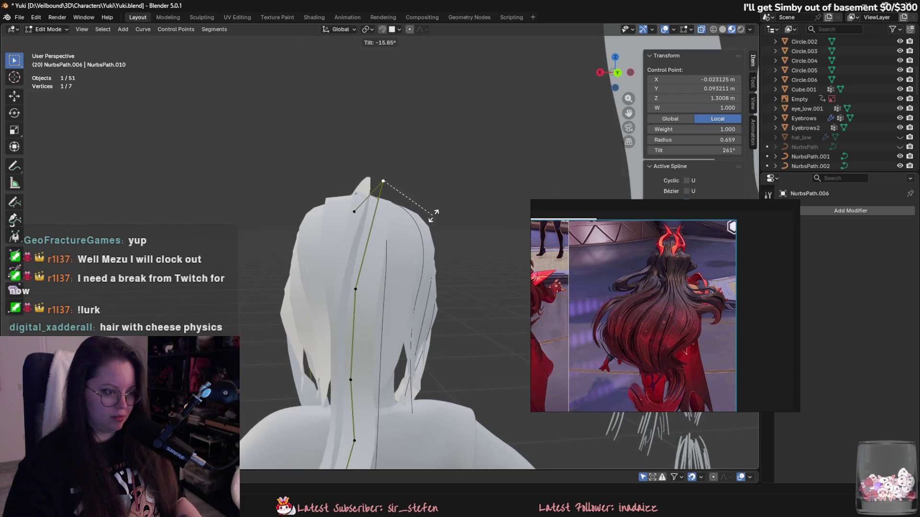
left_click(366, 298)
middle_click_drag(366, 299, 415, 249)
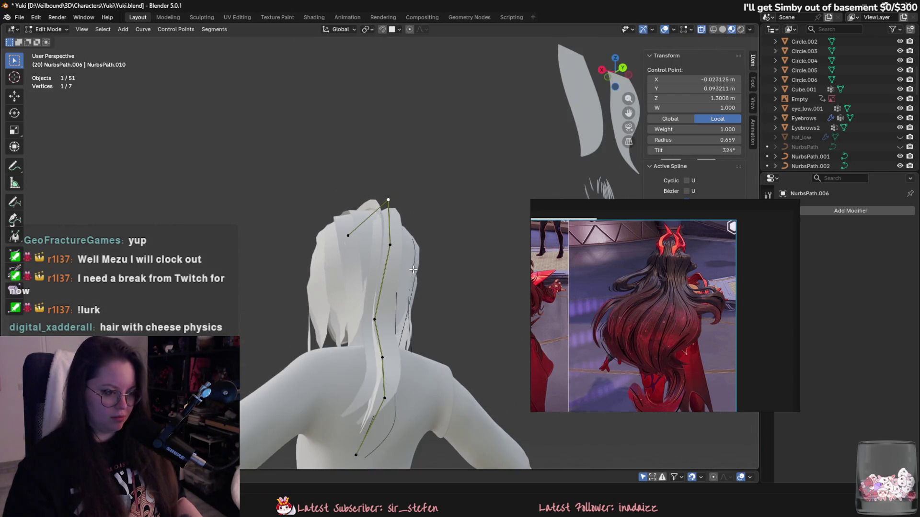
key("g")
left_click(417, 253)
scroll(685, 290, "up", 3)
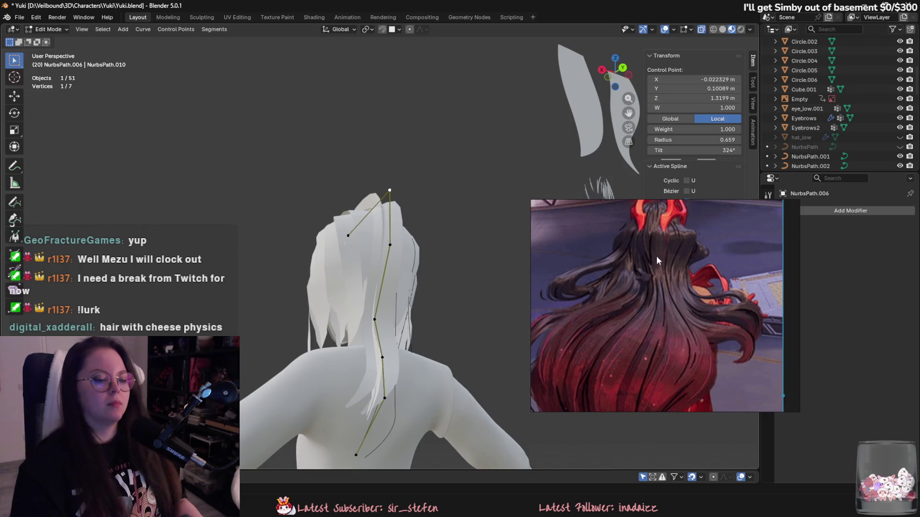
mouse_move(383, 231)
middle_mouse_down()
mouse_move(459, 312)
mouse_move(372, 318)
mouse_move(440, 326)
mouse_move(414, 238)
middle_mouse_up()
key("Tab")
key("Tab")
key("Tab")
Step: Delete the extra vertices from Plane.035, halving it to 63 vertices and 40 faces
left_click(417, 254)
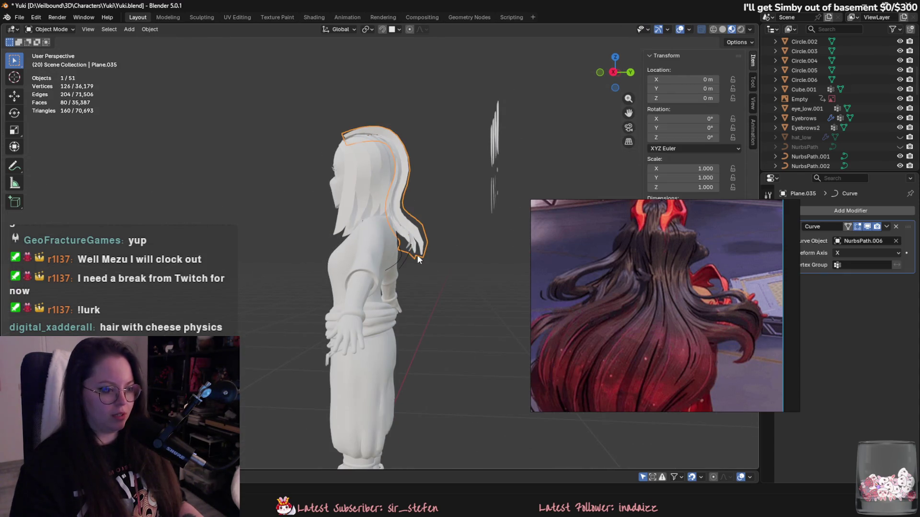
key("Tab")
middle_click_drag(431, 455, 412, 337, "shift")
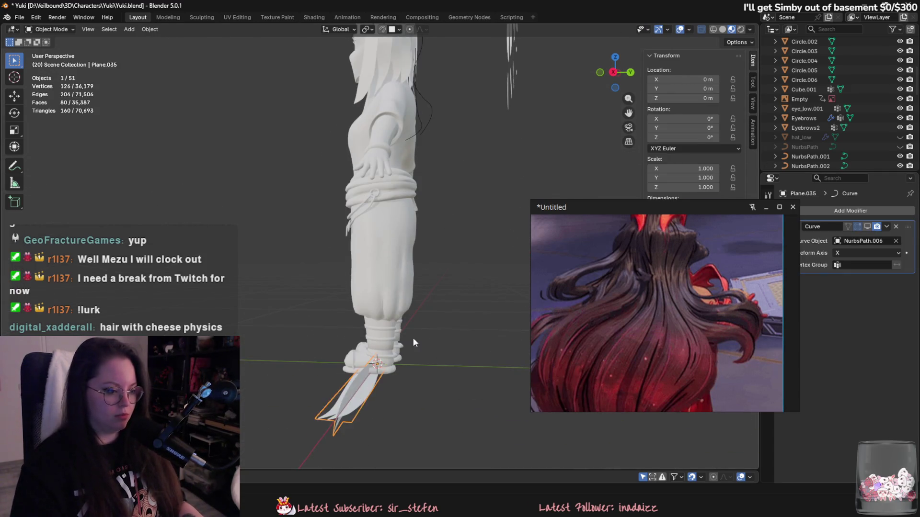
right_click(347, 391)
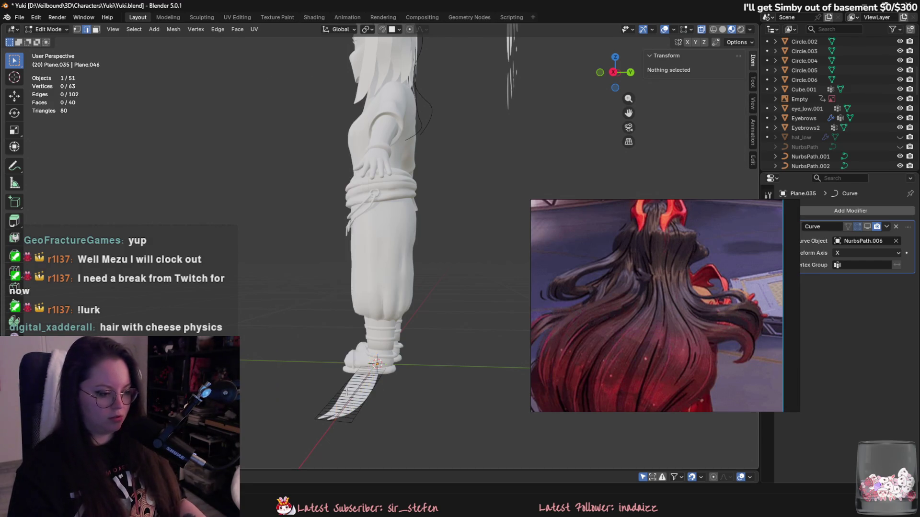
mouse_move(364, 336)
middle_mouse_down()
mouse_move(370, 304)
mouse_move(339, 297)
middle_mouse_up()
key("1")
right_click(322, 295)
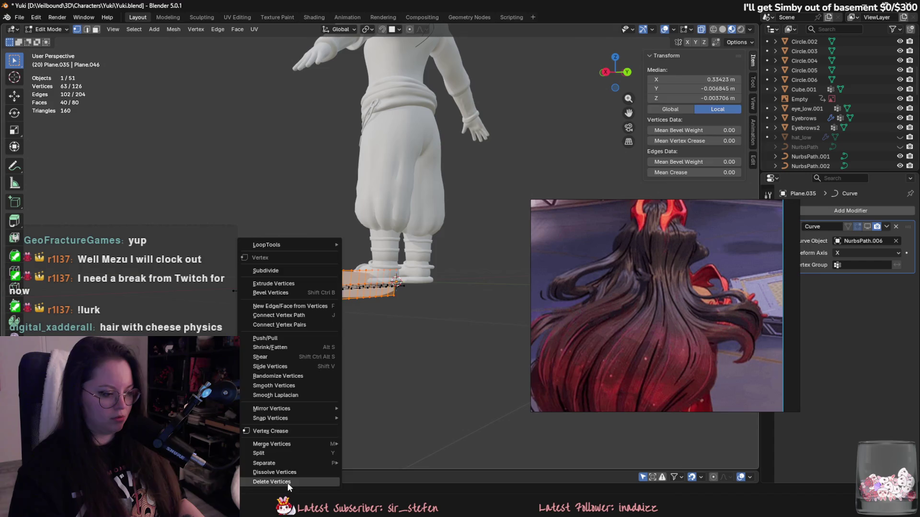
left_click(288, 483)
mouse_move(436, 351)
middle_mouse_down()
mouse_move(402, 388)
mouse_move(421, 343)
middle_mouse_up()
key("Tab")
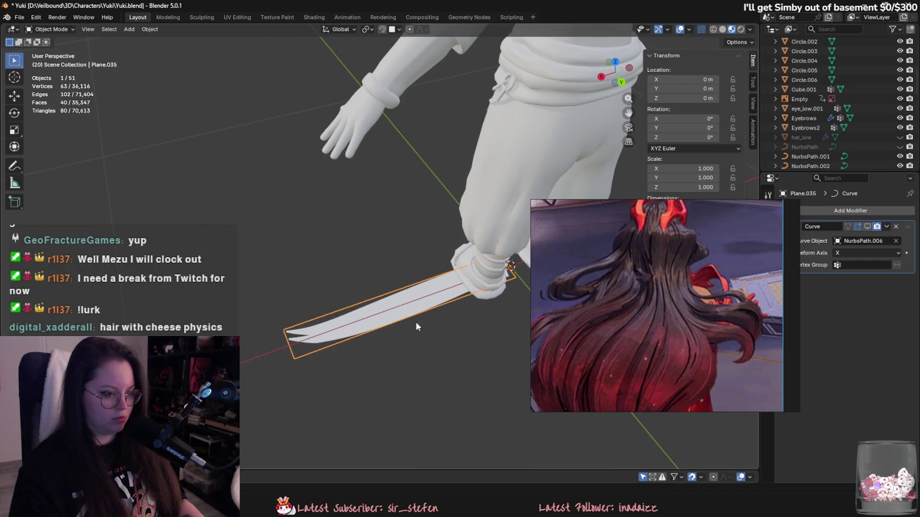
scroll(415, 326, "down", 5)
Step: Open NurbsPath.006 for point editing and tilt its control points to 136°
left_click(389, 201)
mouse_move(389, 201)
middle_mouse_down()
mouse_move(435, 235)
mouse_move(394, 307)
middle_mouse_up()
scroll(436, 229, "up", 4)
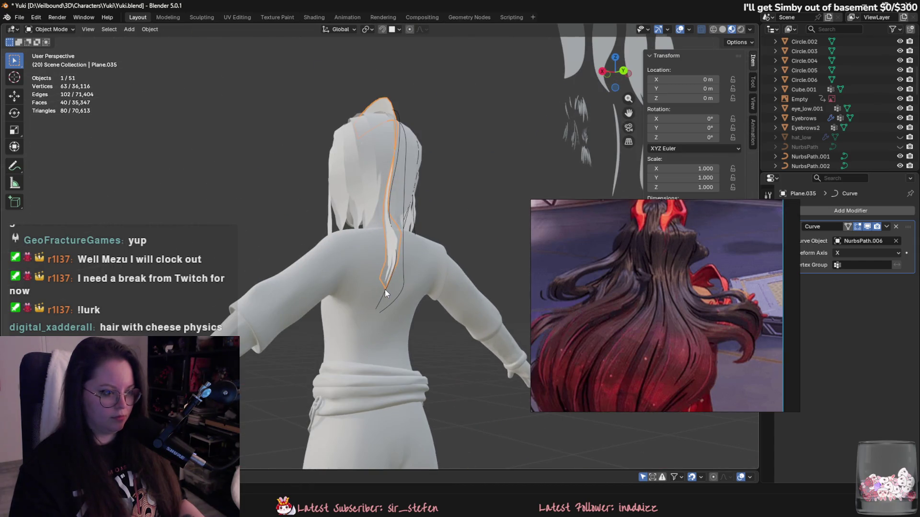
left_click(384, 296)
key("Tab")
key("ctrl+t")
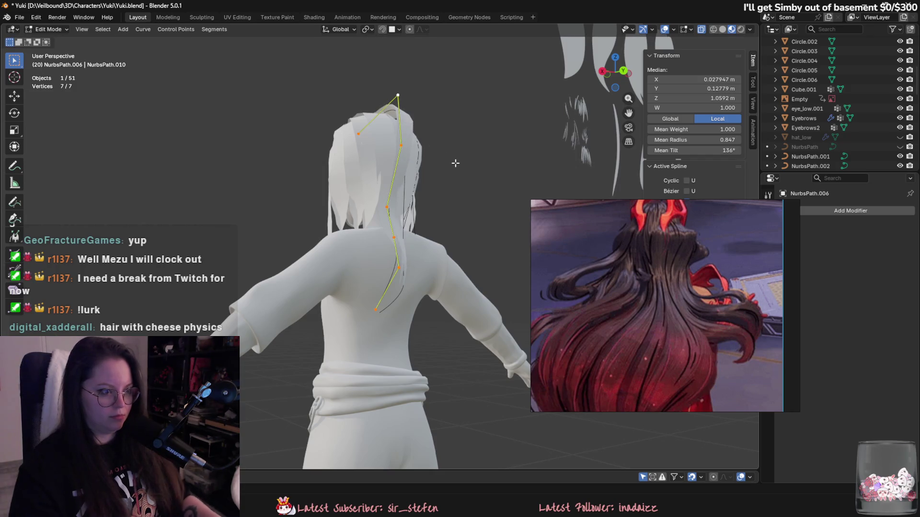
Step: Unhide all objects, hide the hat, and enter Edit Mode on the NurbsPath.006 curve
key("Tab")
key("alt+h")
left_click(411, 154)
key("h")
left_click(392, 246)
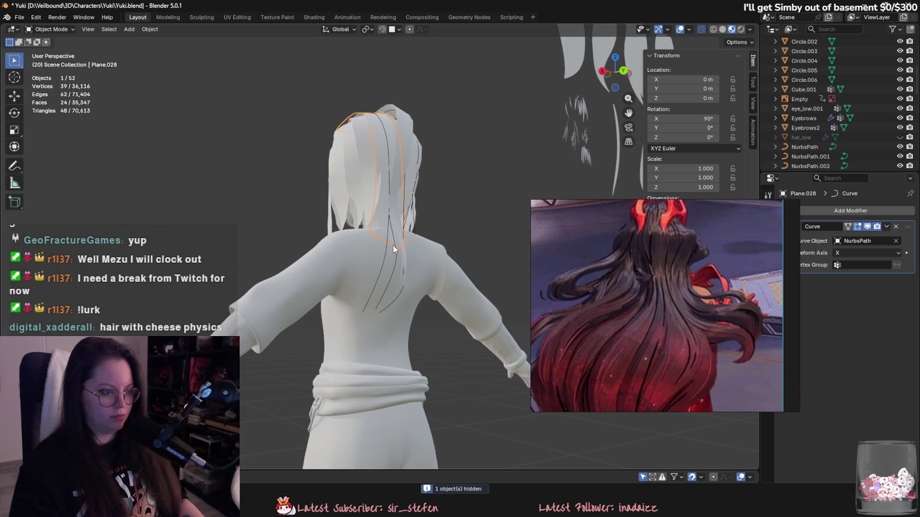
left_click(382, 299)
key("Tab")
Step: Drag the top control points of NurbsPath.006 upward over the head
left_click_drag(400, 271, 411, 263)
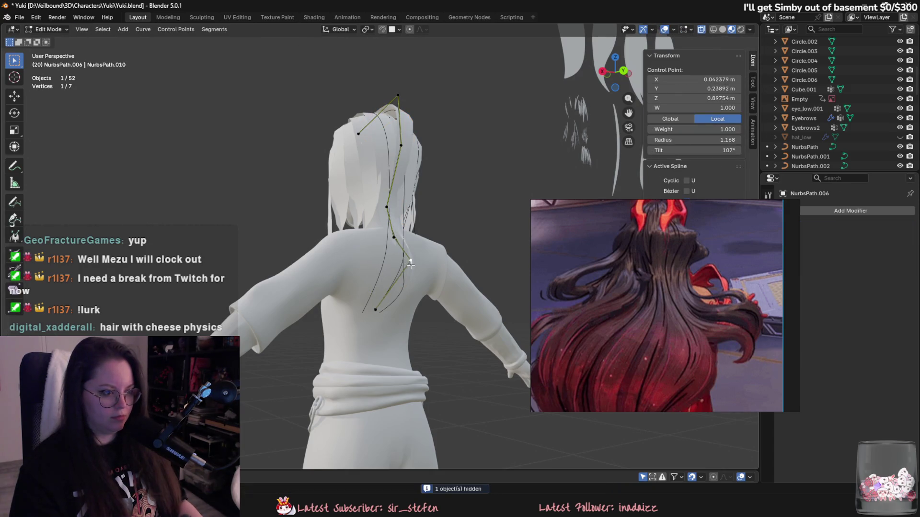
scroll(391, 335, "up", 3)
left_click_drag(366, 165, 367, 169)
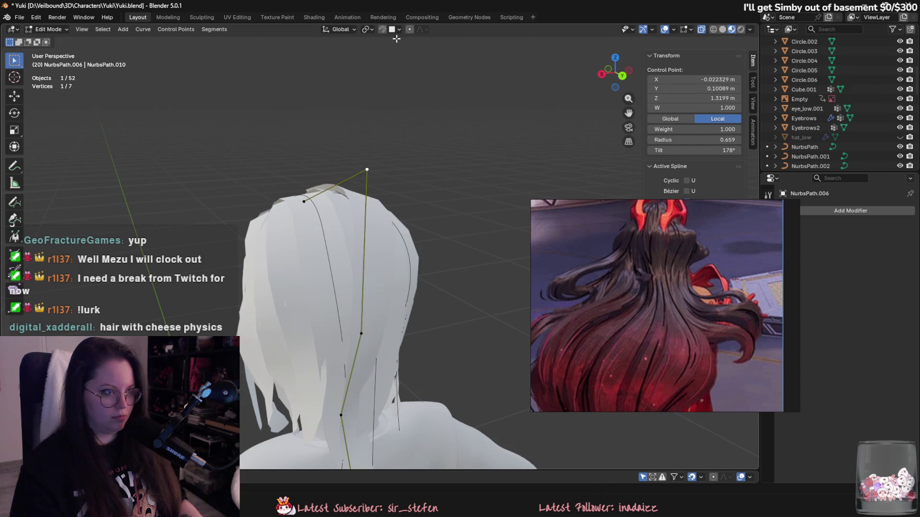
mouse_move(388, 259)
left_mouse_down()
mouse_move(328, 113)
mouse_move(335, 160)
left_mouse_up()
scroll(462, 261, "down", 4)
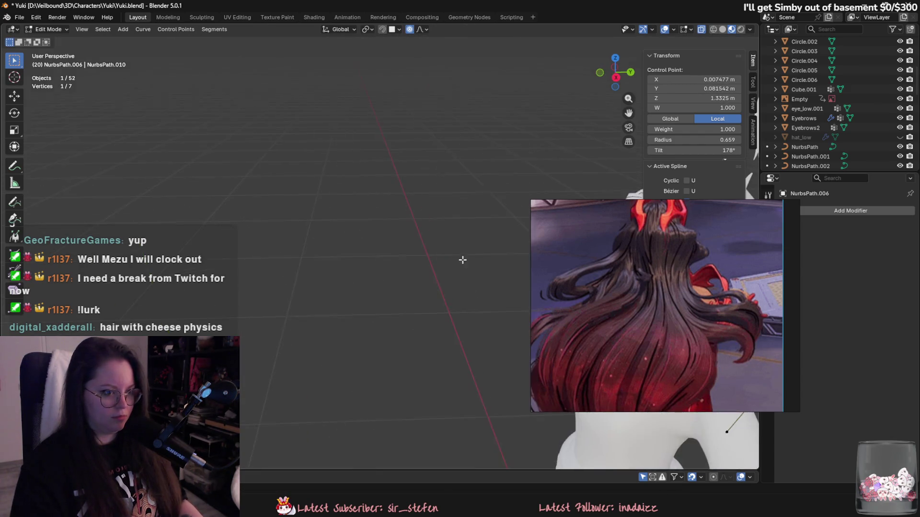
mouse_move(462, 261)
middle_mouse_down()
mouse_move(411, 264)
mouse_move(428, 250)
mouse_move(462, 288)
middle_mouse_up()
scroll(411, 265, "up", 5)
Step: Move and tilt a second control point to twist the strand there
left_click(428, 250)
key("g")
left_click(468, 230)
key("ctrl+t")
left_click(429, 259)
key("g")
left_click(431, 265)
Step: Shift the lower control point left using proportional falloff
middle_click_drag(309, 196, 318, 200)
key("g")
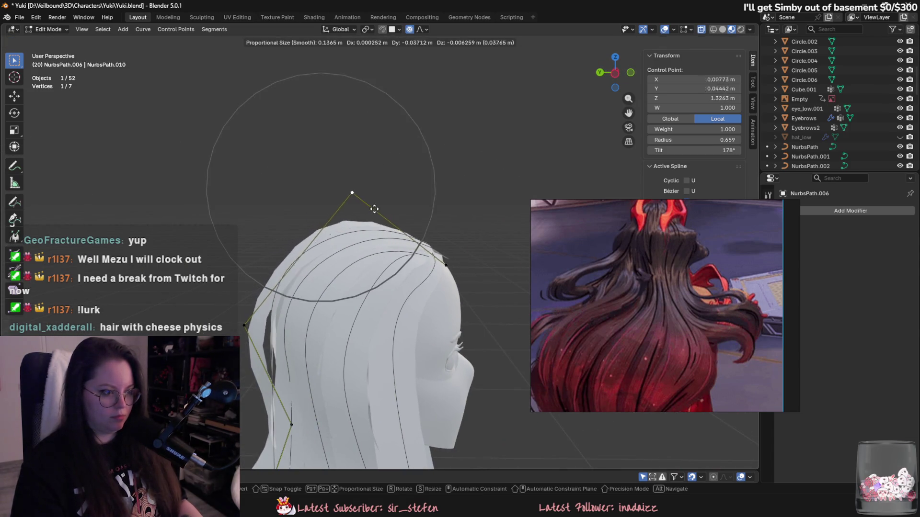
left_click(384, 204)
middle_click_drag(384, 204, 434, 365)
key("g")
left_click(416, 364)
Step: Move the upper and top control points up and left over the head
left_click(468, 201)
key("g")
left_click(462, 200)
middle_click_drag(463, 200, 401, 165)
left_click(362, 120)
key("g")
left_click(364, 132)
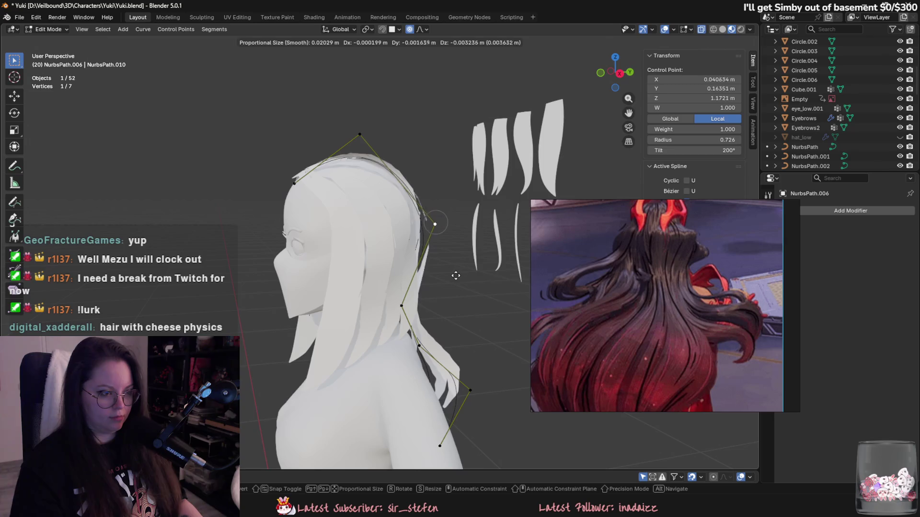
left_click(456, 276)
Step: Tilt the top control point, then move it along Z and Y to set its height
left_click(360, 135)
key("ctrl+t")
mouse_move(359, 135)
middle_mouse_down()
mouse_move(426, 209)
mouse_move(455, 208)
mouse_move(345, 232)
middle_mouse_up()
key("g")
key("z")
key("y")
left_click(397, 216)
key("g")
left_click(371, 291)
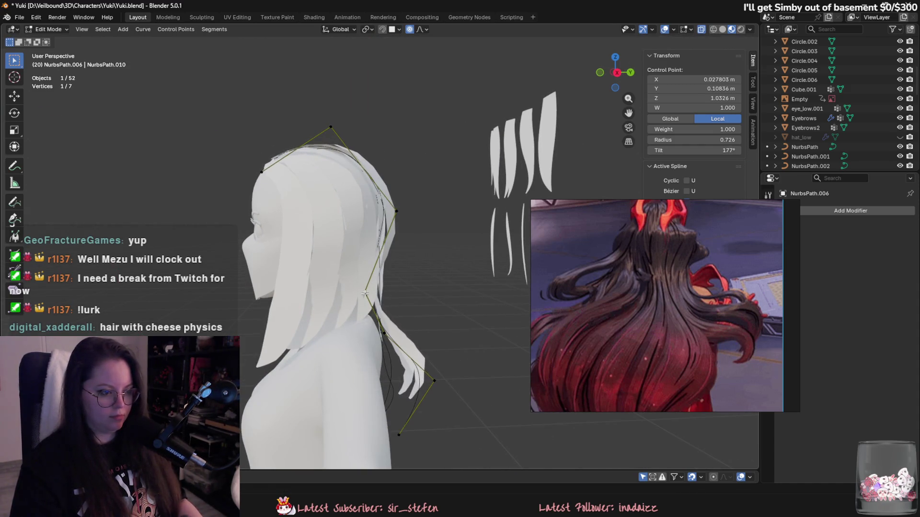
Step: Reposition the control point behind the head along the Y and Z axes
left_click(396, 211)
key("g")
key("y")
key("z")
key("y")
left_click(396, 219)
middle_click_drag(395, 219, 312, 226)
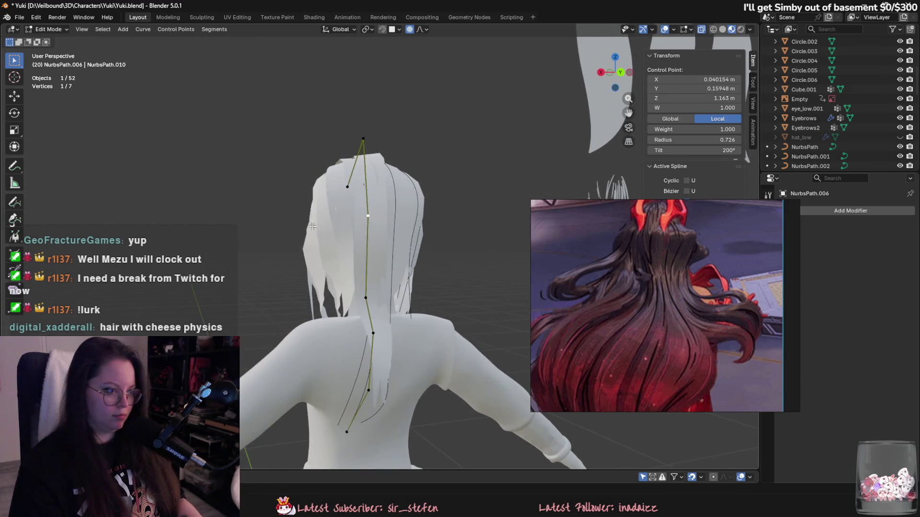
left_click(367, 215)
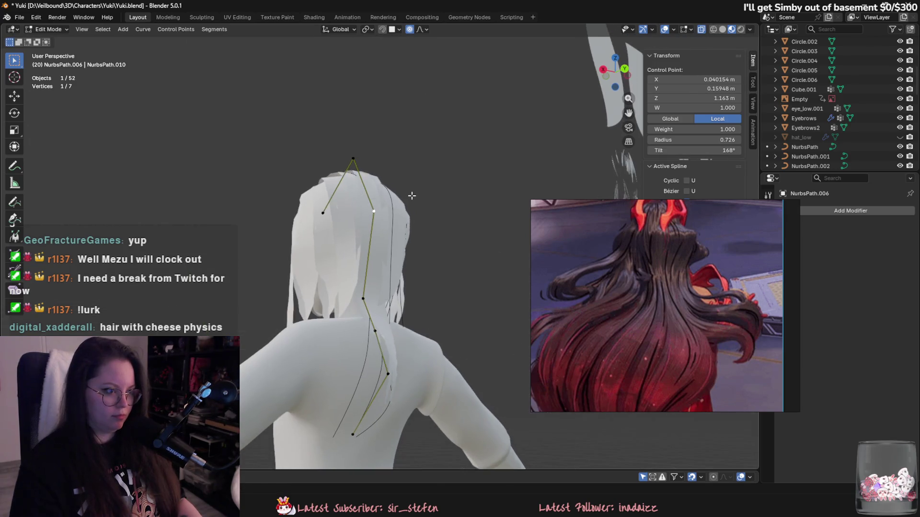
mouse_move(410, 195)
middle_mouse_down()
mouse_move(451, 219)
mouse_move(474, 304)
mouse_move(412, 269)
mouse_move(360, 216)
mouse_move(444, 230)
mouse_move(429, 283)
middle_mouse_up()
Step: Move the upper and lower back control points along Y so the strand hugs the back
left_click(386, 278)
key("g")
key("y")
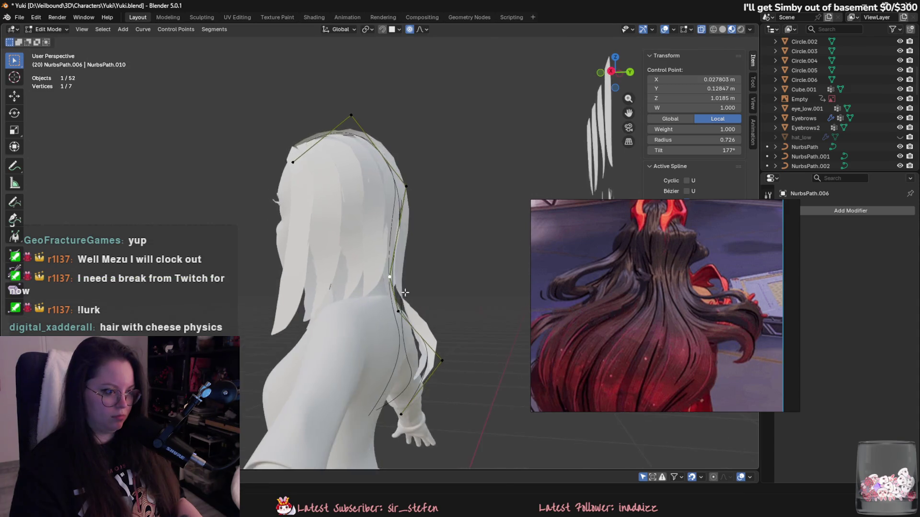
right_click(430, 296)
left_click(418, 203)
key("g")
key("y")
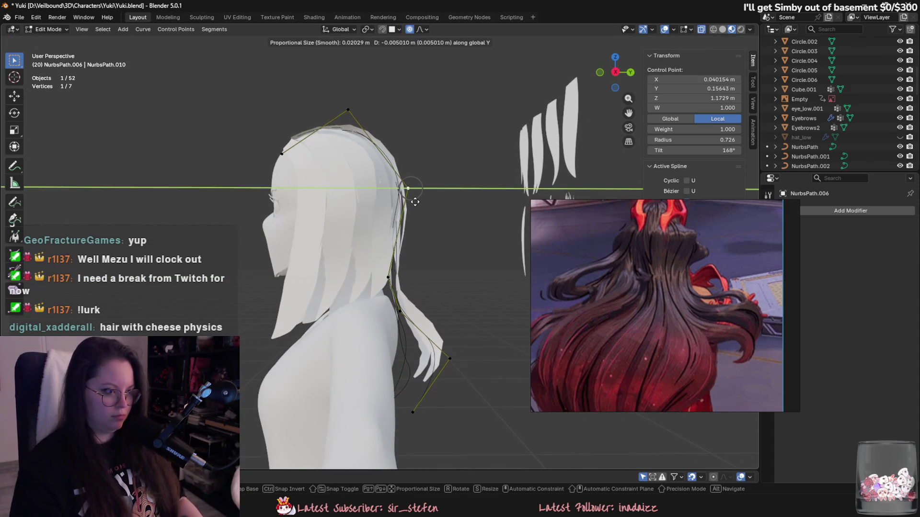
left_click(418, 203)
left_click(450, 358)
middle_click_drag(449, 358, 448, 317, "shift")
key("g")
key("y")
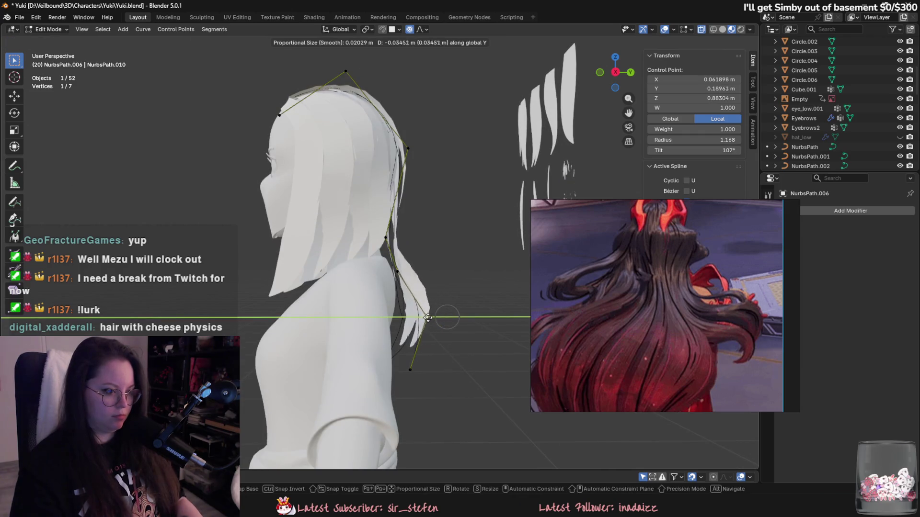
left_click(407, 321)
Step: Select all of the curve's points and tilt the whole strand, then shift one point right
left_click(412, 368)
mouse_move(412, 367)
middle_mouse_down()
mouse_move(277, 355)
mouse_move(412, 360)
mouse_move(335, 358)
middle_mouse_up()
key("a")
key("ctrl+t")
key("ctrl+t")
middle_click_drag(442, 272, 453, 340)
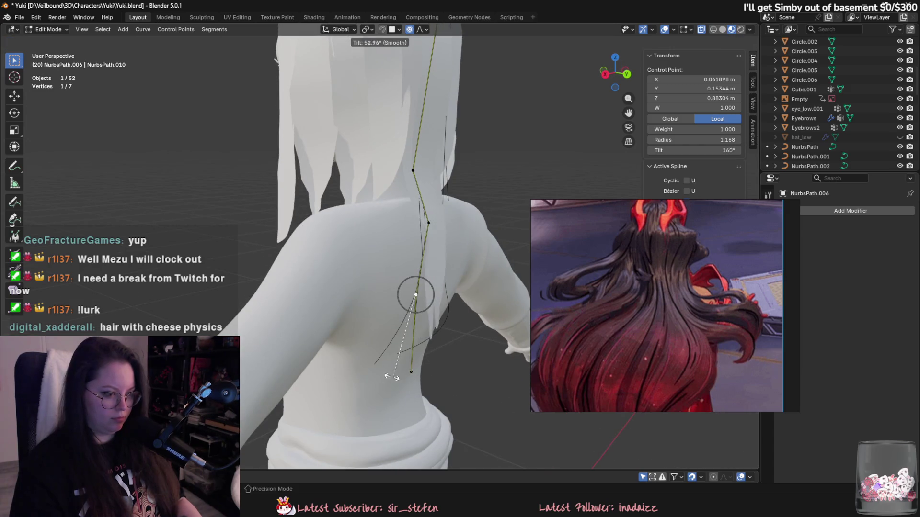
mouse_move(334, 361)
middle_mouse_down()
mouse_move(463, 249)
mouse_move(429, 306)
middle_mouse_up()
key("ctrl+t")
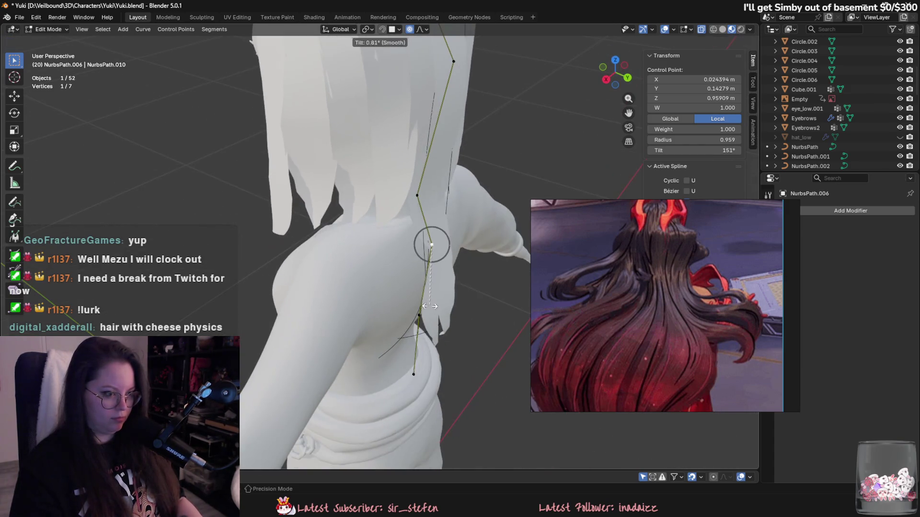
key("Escape")
mouse_move(348, 342)
middle_mouse_down()
mouse_move(383, 312)
mouse_move(335, 302)
mouse_move(364, 288)
mouse_move(424, 283)
mouse_move(442, 229)
middle_mouse_up()
key("g")
left_click(327, 298)
Step: Tilt a point to 171°, nudge the end point down-left, and return to Object Mode
key("ctrl+t")
key("ctrl+t")
mouse_move(408, 275)
middle_mouse_down()
mouse_move(443, 304)
mouse_move(413, 309)
mouse_move(472, 345)
mouse_move(407, 346)
mouse_move(353, 333)
mouse_move(343, 349)
middle_mouse_up()
key("ctrl+t")
right_click(467, 311)
left_click(343, 349)
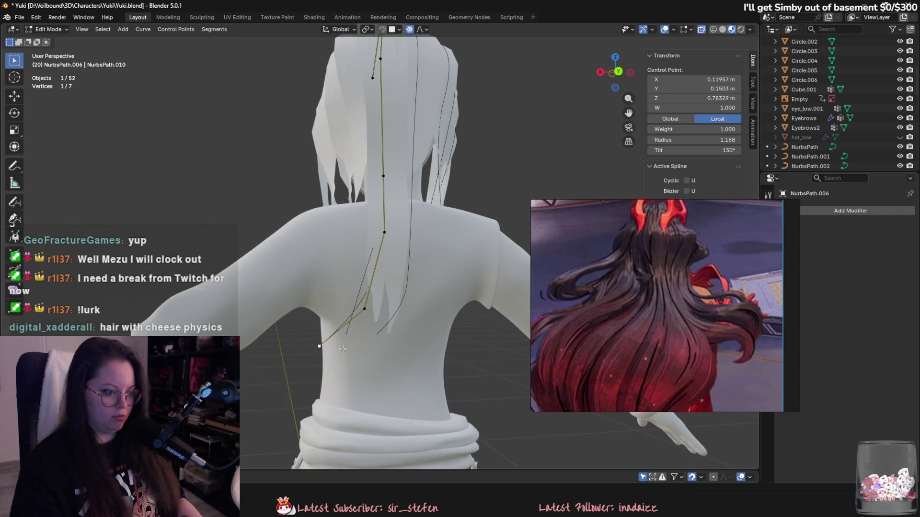
key("g")
left_click(366, 318)
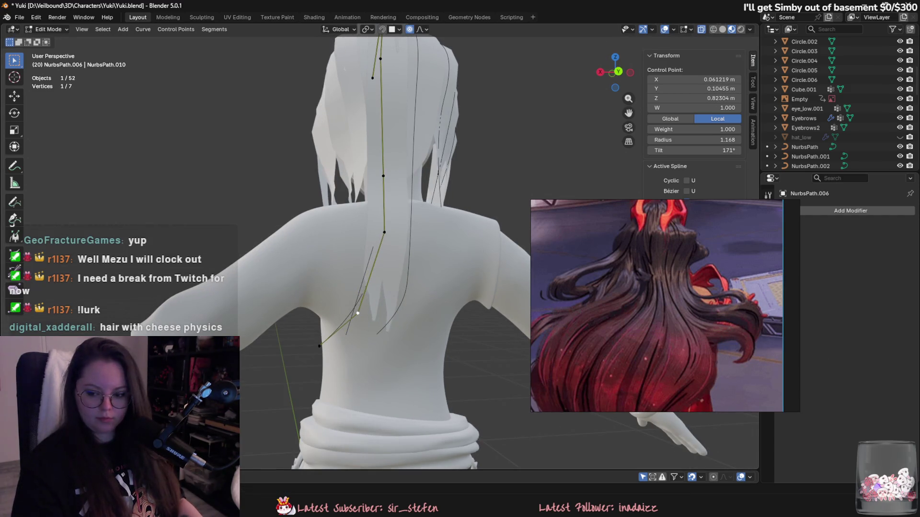
scroll(393, 235, "down", 5)
mouse_move(393, 235)
middle_mouse_down()
mouse_move(429, 235)
mouse_move(373, 209)
middle_mouse_up()
key("Tab")
scroll(372, 208, "up", 3)
middle_click_drag(378, 248, 404, 251)
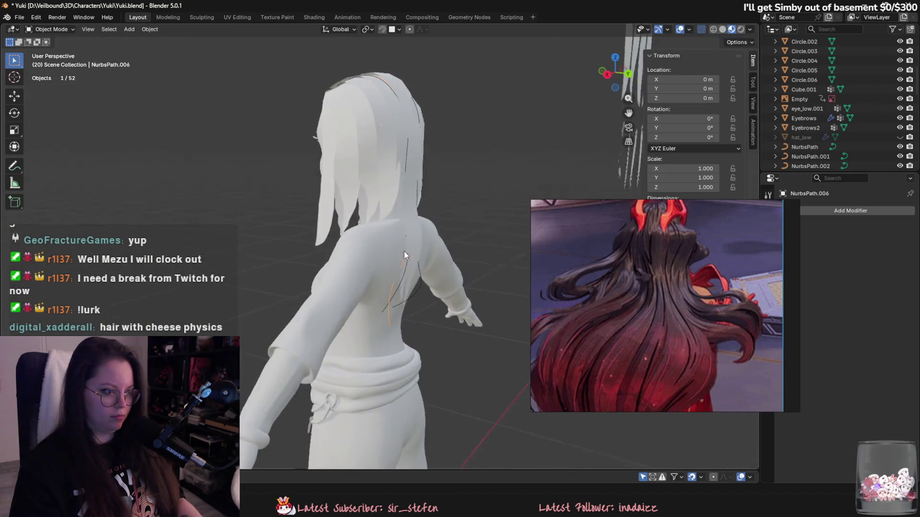
Step: Fine-tune the NurbsPath.006 control points on the back, then return to Object Mode
left_click(405, 211)
key("Tab")
key("Tab")
left_click(390, 301)
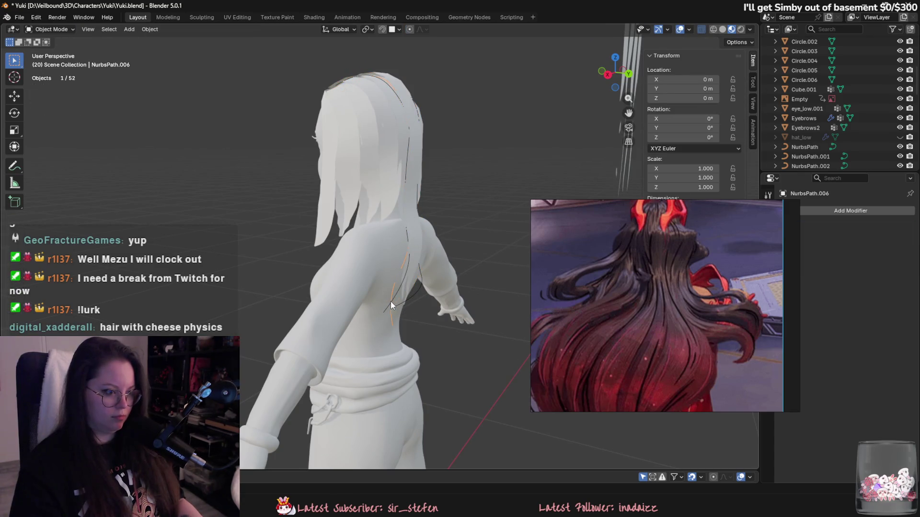
key("Tab")
mouse_move(389, 301)
middle_mouse_down()
mouse_move(406, 217)
mouse_move(482, 226)
mouse_move(417, 246)
middle_mouse_up()
key("g")
left_click(471, 228)
left_click(386, 296)
mouse_move(385, 296)
middle_mouse_down()
mouse_move(431, 269)
mouse_move(476, 315)
middle_mouse_up()
key("g")
left_click(435, 241)
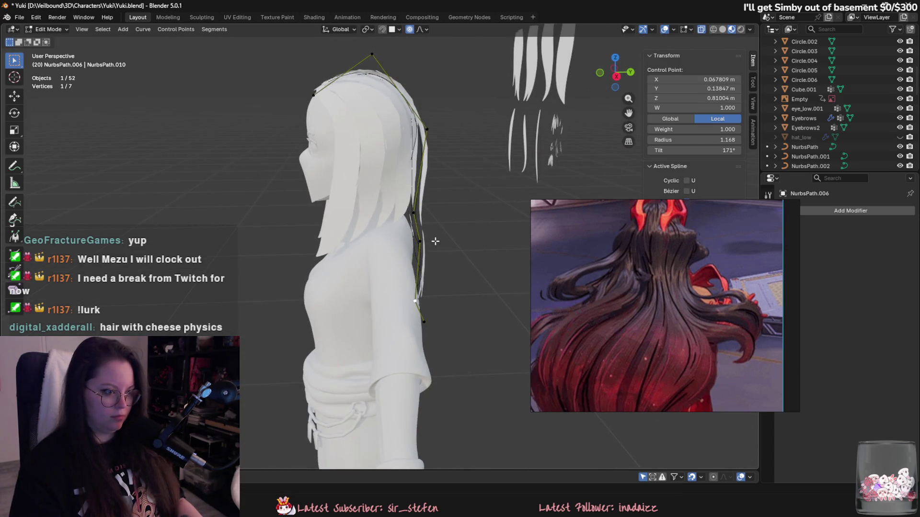
left_click(414, 211)
key("Tab")
mouse_move(414, 211)
middle_mouse_down()
mouse_move(409, 241)
mouse_move(427, 200)
middle_mouse_up()
Step: Duplicate the hair plane and its curve, offsetting the copy 0.024 m back in Y
left_click(427, 199, "shift")
key("shift+d")
key("y")
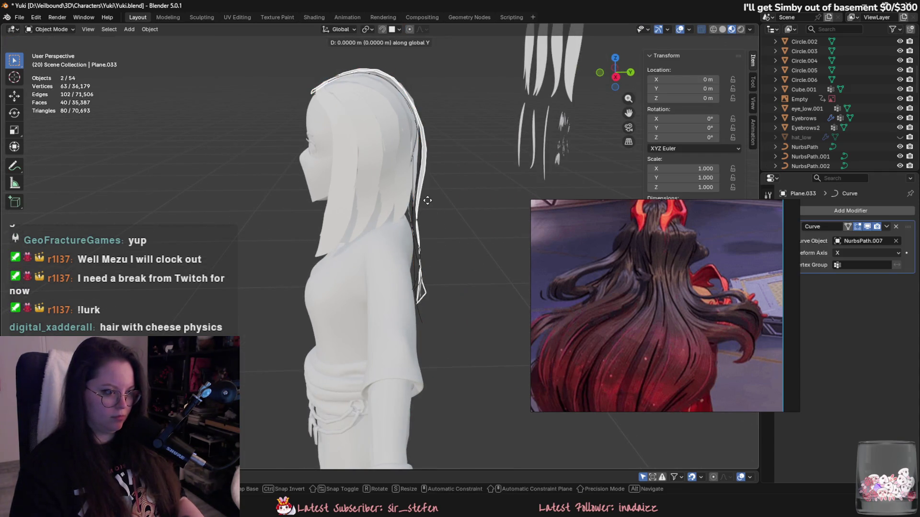
left_click(433, 200)
mouse_move(433, 200)
middle_mouse_down()
mouse_move(489, 277)
mouse_move(462, 321)
middle_mouse_up()
Step: Edit NurbsPath.007 and shift its top control point slightly left
left_click(445, 385)
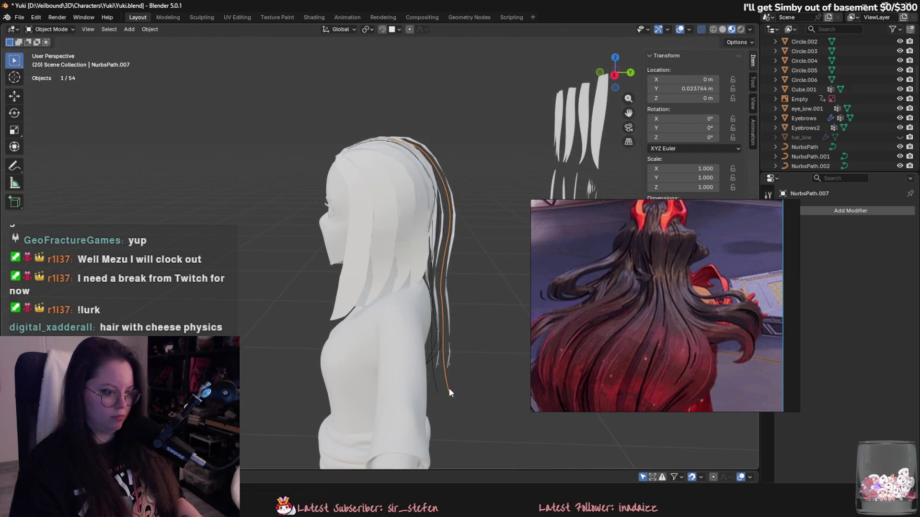
key("Tab")
mouse_move(450, 388)
middle_mouse_down()
mouse_move(400, 164)
mouse_move(450, 160)
middle_mouse_up()
left_click(408, 123)
key("g")
left_click(444, 159)
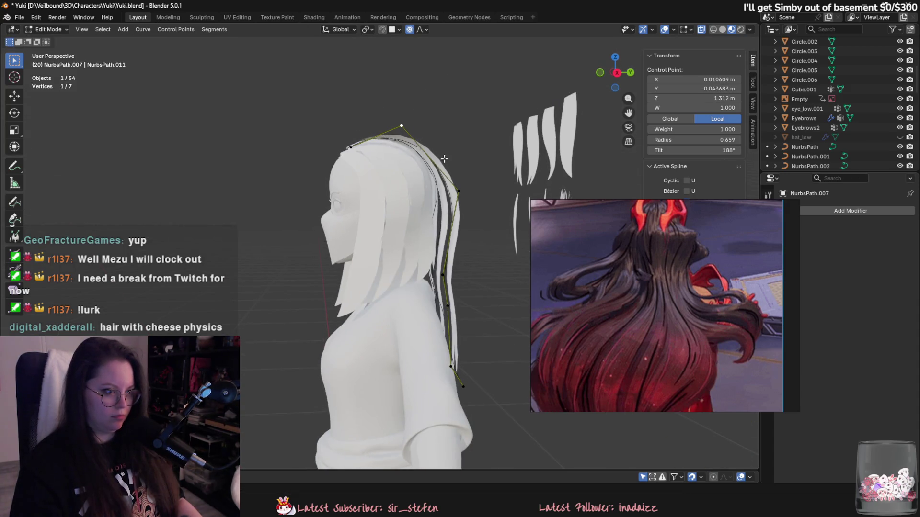
Step: Move the upper NurbsPath.007 control points closer to the head and twist the strand at a lower point
key("g")
left_click(356, 150)
left_click(459, 191)
mouse_move(459, 192)
middle_mouse_down()
mouse_move(451, 301)
mouse_move(439, 278)
middle_mouse_up()
left_click(439, 279)
key("g")
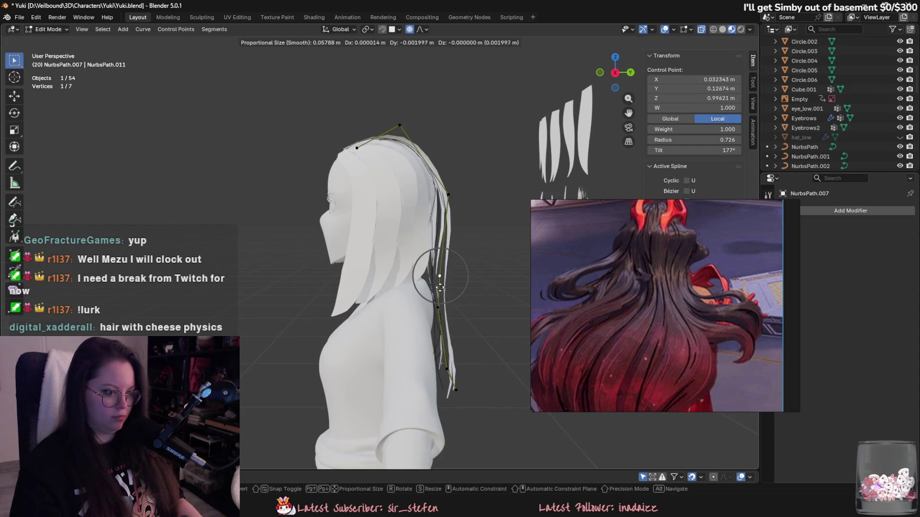
left_click(434, 288)
left_click(440, 390)
key("ctrl+t")
left_click(441, 389)
Step: Pull the lower-back control points into place and thicken the strand there with Alt+S
mouse_move(441, 390)
middle_mouse_down()
mouse_move(394, 350)
mouse_move(368, 349)
middle_mouse_up()
scroll(369, 350, "up", 2)
key("g")
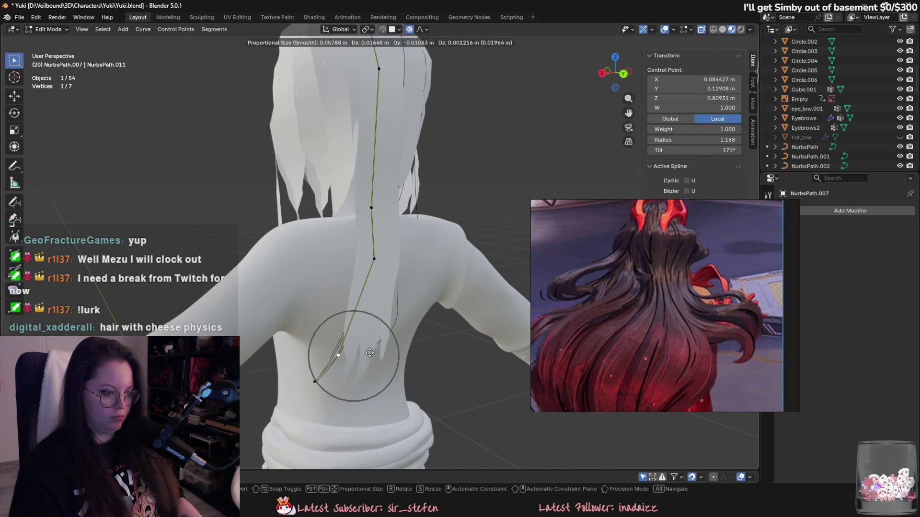
left_click(391, 366)
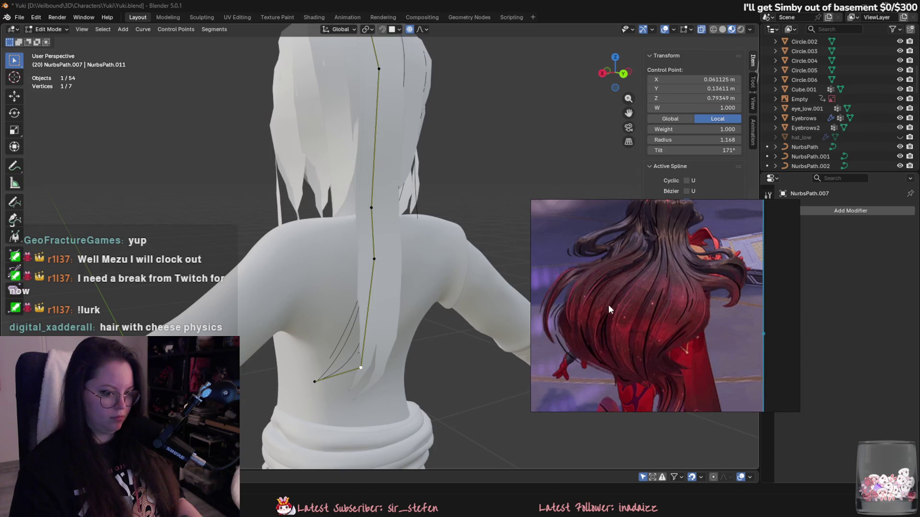
middle_click_drag(366, 231, 383, 312, "shift")
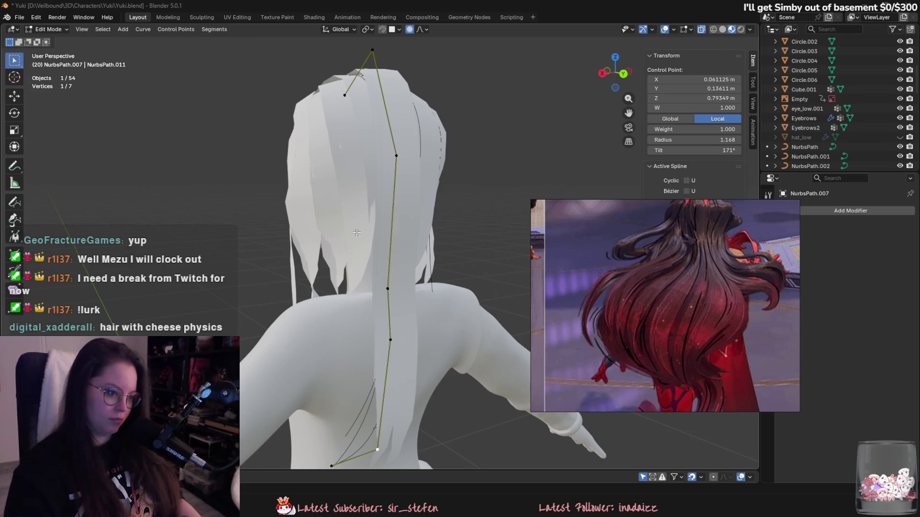
middle_click_drag(351, 232, 364, 245)
left_click_drag(339, 286, 324, 284)
key("alt+s")
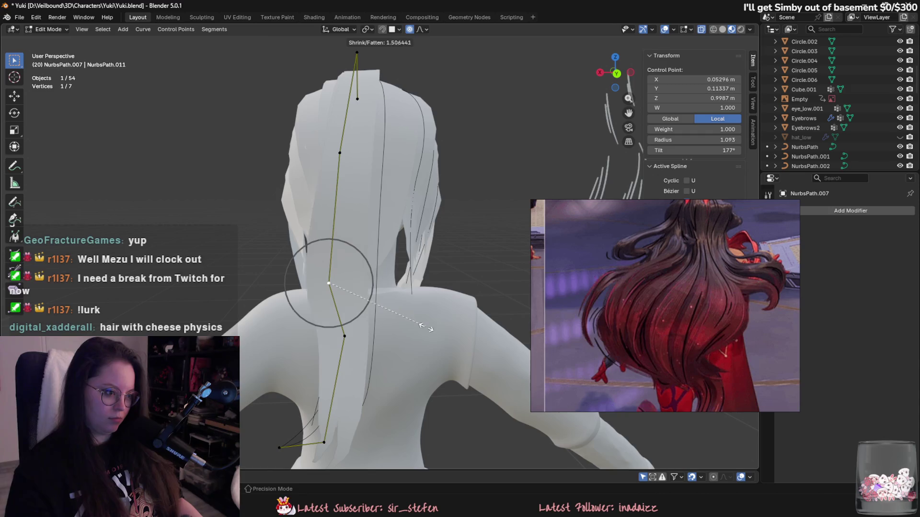
mouse_move(355, 336)
left_mouse_down()
mouse_move(379, 340)
mouse_move(335, 335)
mouse_move(346, 292)
left_mouse_up()
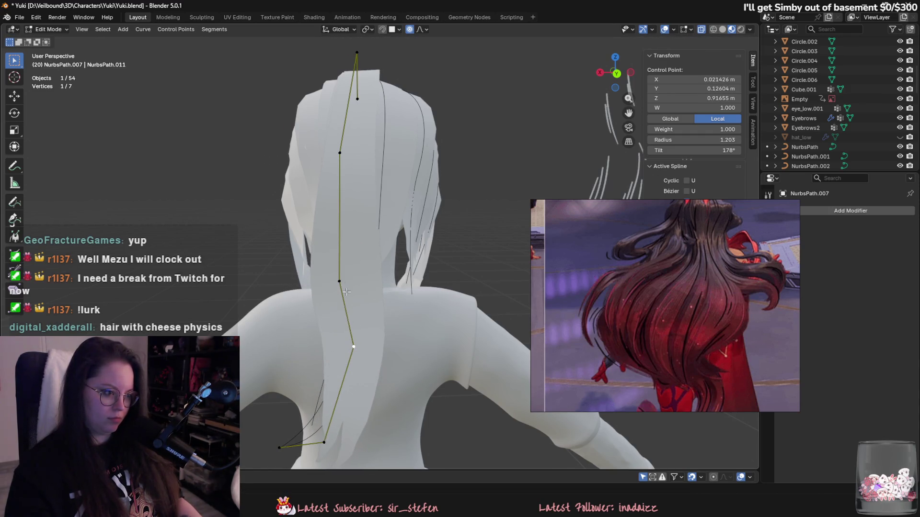
left_click(415, 218)
Step: Move further control points down the back using proportional falloff
mouse_move(415, 217)
middle_mouse_down()
mouse_move(335, 220)
mouse_move(374, 224)
mouse_move(407, 350)
mouse_move(420, 335)
mouse_move(384, 312)
mouse_move(358, 311)
mouse_move(401, 344)
middle_mouse_up()
key("g")
left_click(375, 224)
left_click(401, 348)
key("g")
left_click(452, 335)
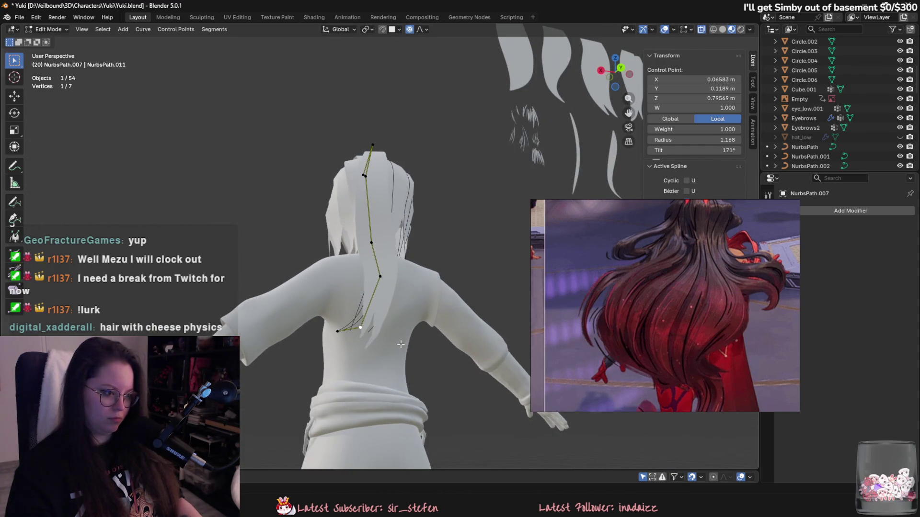
key("g")
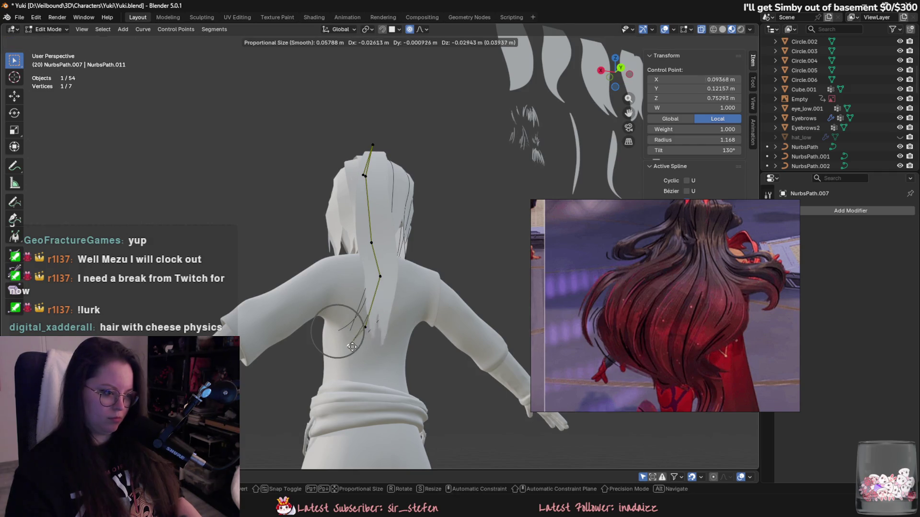
left_click(355, 350)
Step: Adjust one more point from a side view, return to Object Mode, and add Plane.033 to the selection
mouse_move(355, 350)
middle_mouse_down()
mouse_move(489, 365)
mouse_move(456, 366)
mouse_move(472, 370)
middle_mouse_up()
left_click(427, 291)
key("g")
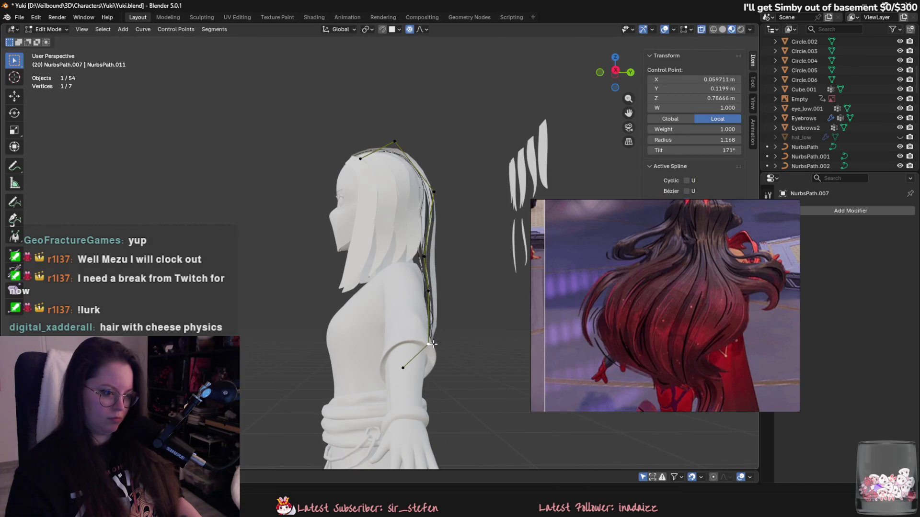
left_click(428, 295)
mouse_move(428, 295)
middle_mouse_down()
mouse_move(419, 283)
mouse_move(455, 234)
mouse_move(474, 232)
mouse_move(457, 287)
mouse_move(384, 294)
mouse_move(339, 281)
mouse_move(406, 317)
mouse_move(444, 260)
mouse_move(384, 287)
mouse_move(316, 295)
mouse_move(421, 315)
mouse_move(380, 380)
mouse_move(352, 349)
mouse_move(461, 366)
middle_mouse_up()
key("Tab")
left_click(467, 234, "shift")
Step: Duplicate the back strand with its curve, rotate the copy 52.7° about Z, and reposition it
key("shift+d")
key("r")
key("z")
left_click(373, 298)
key("g")
left_click(374, 286)
key("g")
left_click(309, 294)
Step: Enter Edit Mode on the duplicate's curve NurbsPath.008 and move a point with smooth falloff
left_click(381, 381)
key("Tab")
key("g")
left_click(350, 349)
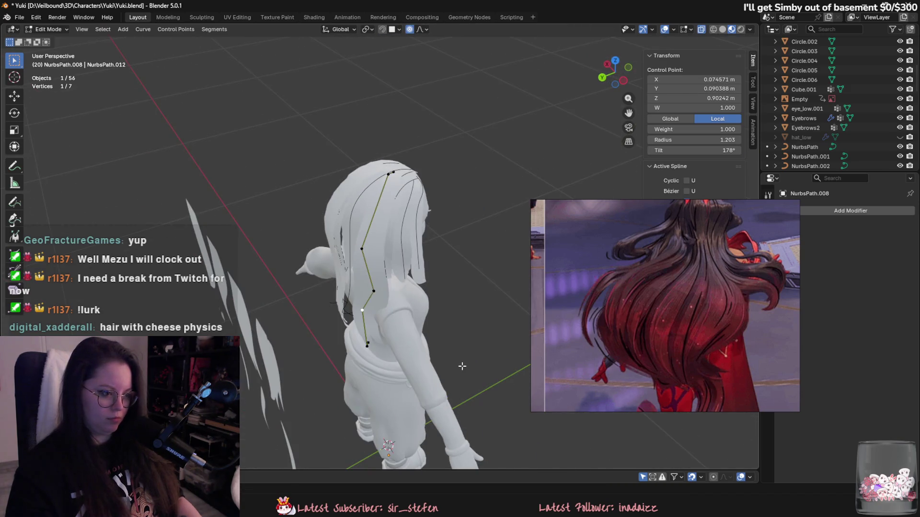
left_click(359, 390)
middle_click_drag(359, 391, 380, 324)
left_click(413, 370)
mouse_move(413, 370)
middle_mouse_down()
mouse_move(341, 251)
mouse_move(390, 173)
middle_mouse_up()
Step: Move the curve's top point into place as seen from the front of the head
left_click(392, 170)
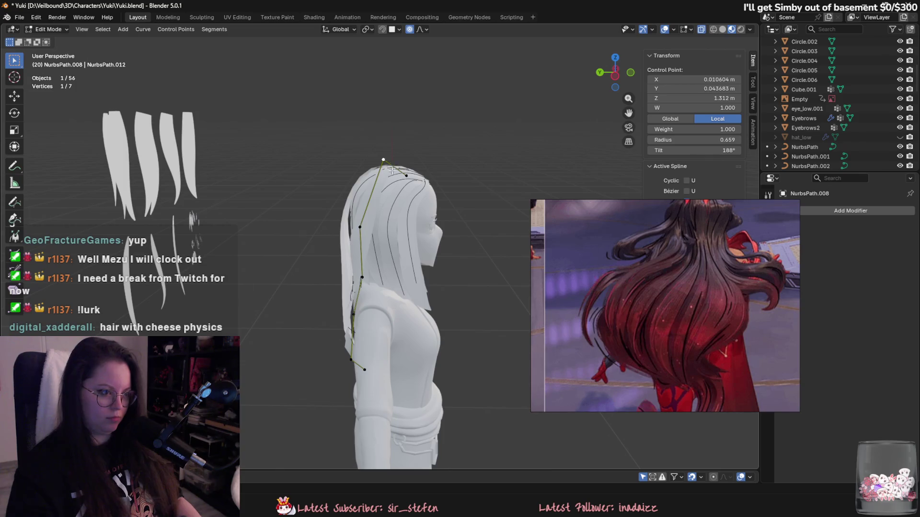
scroll(392, 171, "up", 3)
left_click_drag(373, 98, 376, 96)
mouse_move(377, 96)
middle_mouse_down()
mouse_move(420, 308)
mouse_move(458, 299)
middle_mouse_up()
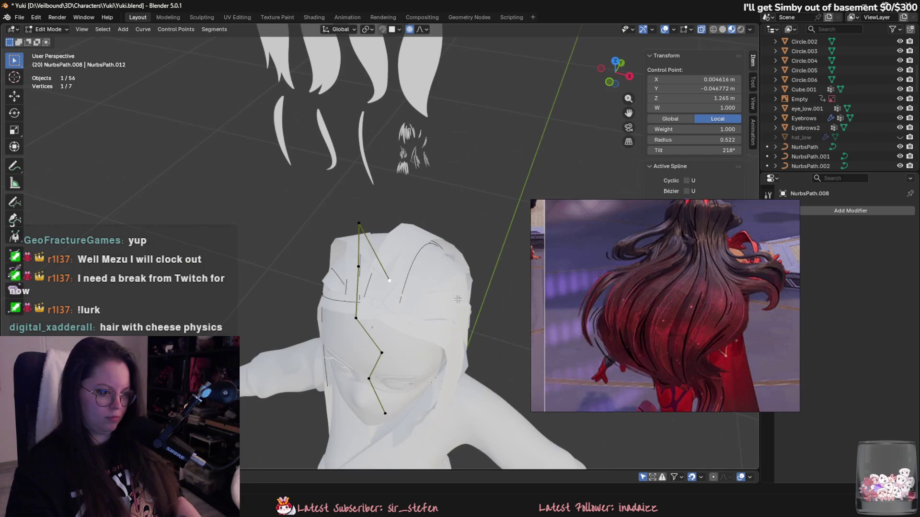
left_click(449, 253)
key("g")
mouse_move(450, 253)
middle_mouse_down()
mouse_move(493, 234)
mouse_move(382, 296)
mouse_move(397, 215)
middle_mouse_up()
left_click(493, 234)
Step: Twist the strand at the curve's top point, first to 140° and then to 184°
left_click(405, 202)
key("ctrl+t")
left_click(430, 178)
middle_click_drag(429, 178, 452, 250)
left_click(415, 277)
middle_click_drag(415, 277, 391, 272)
middle_click_drag(420, 328, 405, 249)
left_click(403, 230)
key("ctrl+t")
left_click(402, 230)
middle_click_drag(411, 300, 398, 361)
Step: Lower a curve point behind the head, twist the strand there, and change its width
left_click(399, 355)
mouse_move(373, 282)
middle_mouse_down()
mouse_move(335, 239)
mouse_move(390, 230)
middle_mouse_up()
key("g")
left_click(399, 244)
mouse_move(422, 266)
middle_mouse_down()
mouse_move(434, 316)
mouse_move(379, 327)
middle_mouse_up()
key("ctrl+t")
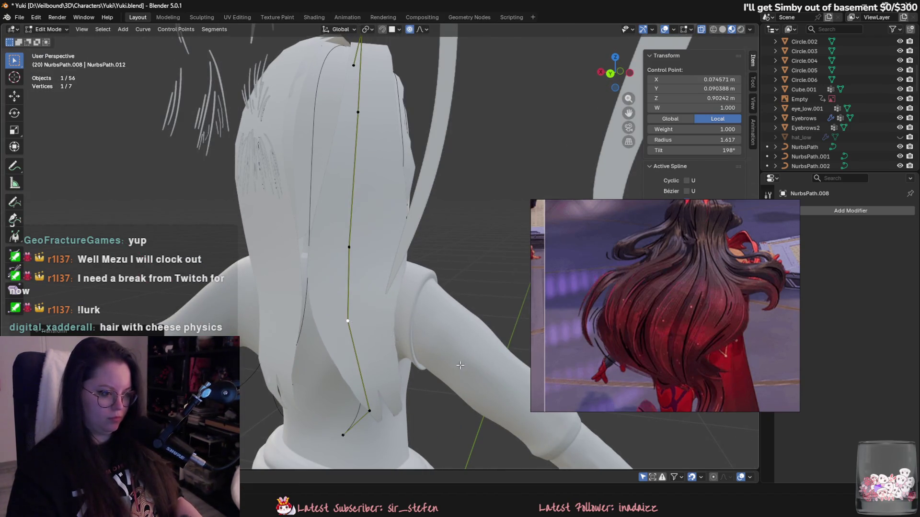
middle_click_drag(460, 365, 463, 324)
key("alt+s")
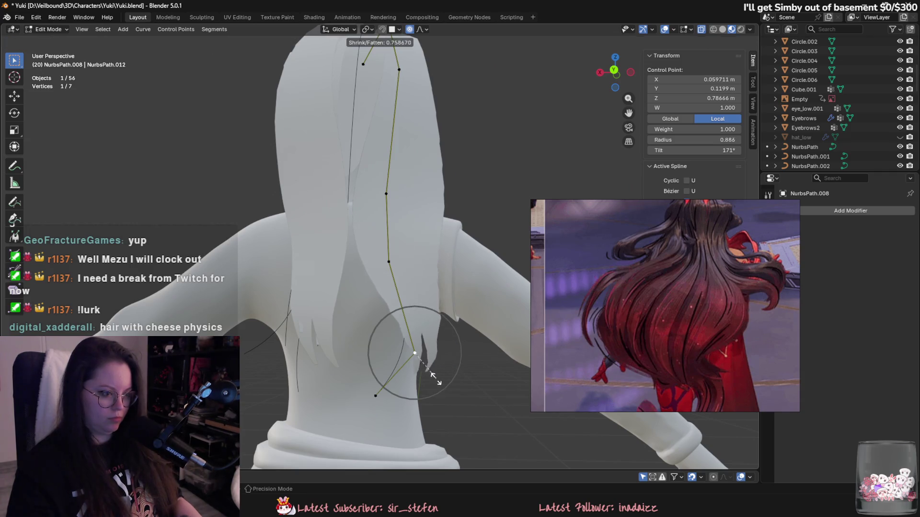
left_click(417, 368)
Step: Narrow the strand, reposition the curve's end point, return to Object Mode, and select the new strand
key("g")
left_click(393, 367)
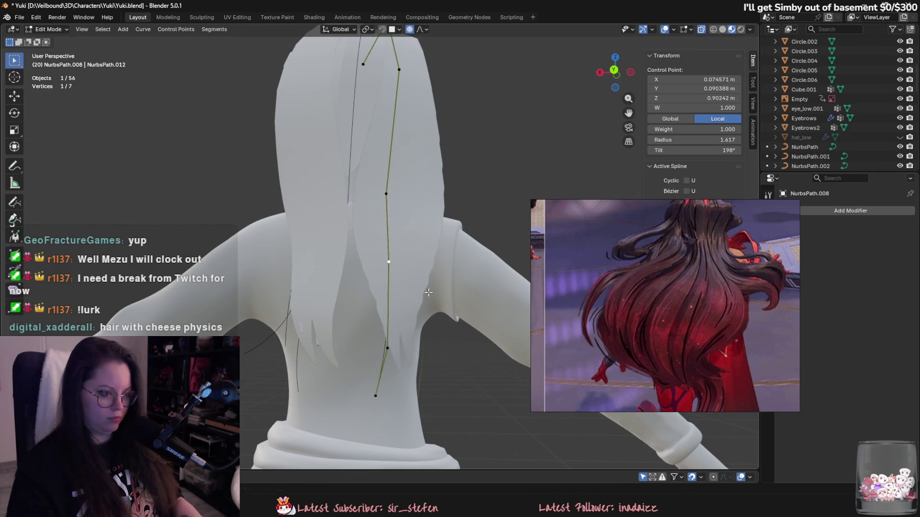
key("alt+s")
left_click(406, 284)
left_click(383, 392)
key("g")
left_click(339, 374)
key("g")
left_click(365, 388)
mouse_move(364, 388)
middle_mouse_down()
mouse_move(405, 349)
mouse_move(419, 214)
middle_mouse_up()
key("Tab")
left_click(413, 225)
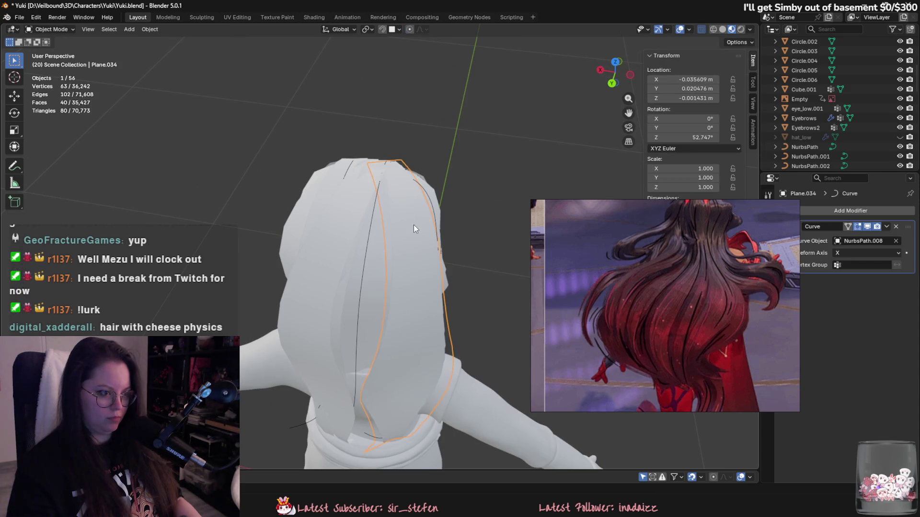
Step: Give Plane.034 a Mirror modifier with body_low.002 as its mirror object
left_click(881, 211)
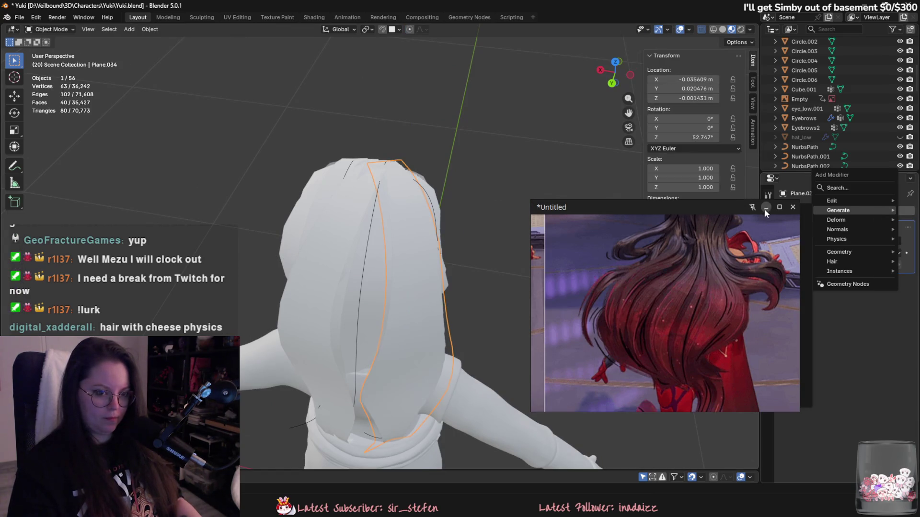
mouse_move(703, 192)
left_mouse_down()
mouse_move(634, 39)
mouse_move(646, 41)
left_mouse_up()
left_click_drag(736, 250, 658, 193)
scroll(614, 143, "down", 3)
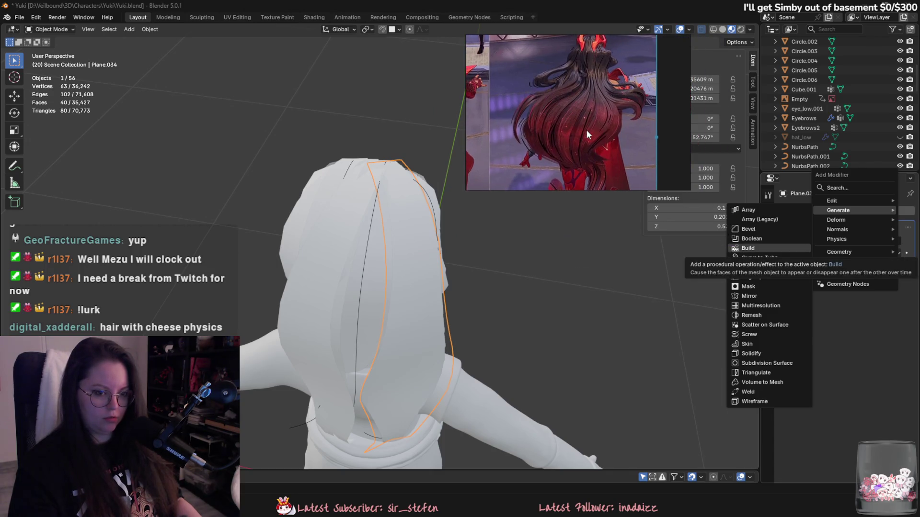
left_click(759, 297)
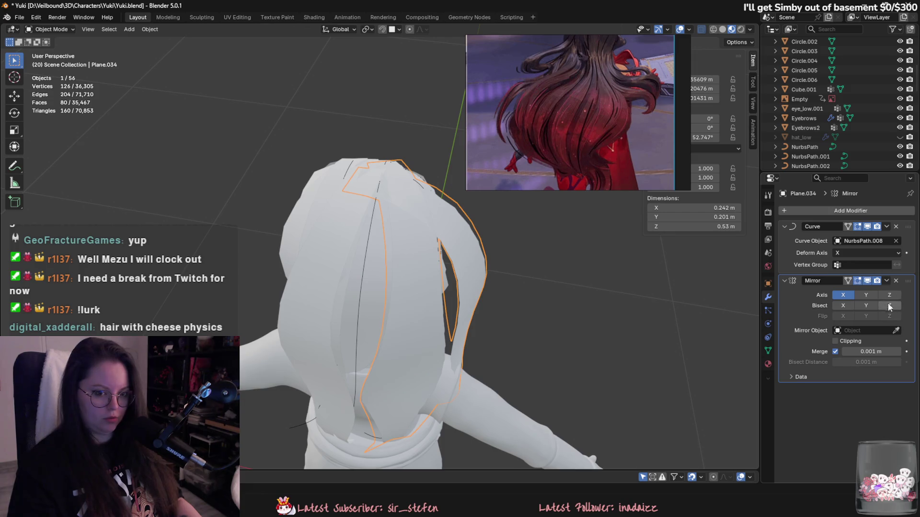
left_click(462, 392)
middle_click_drag(469, 383, 646, 379)
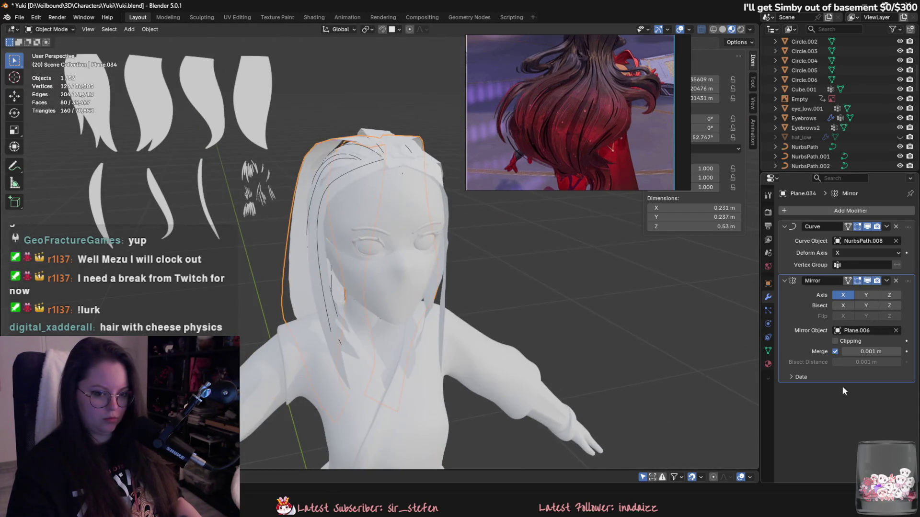
left_click(897, 330)
left_click(398, 243)
mouse_move(398, 242)
middle_mouse_down()
mouse_move(593, 263)
mouse_move(346, 203)
middle_mouse_up()
Step: Try a body_low.002 Mirror modifier on Plane.033, then remove it again
left_click(346, 203)
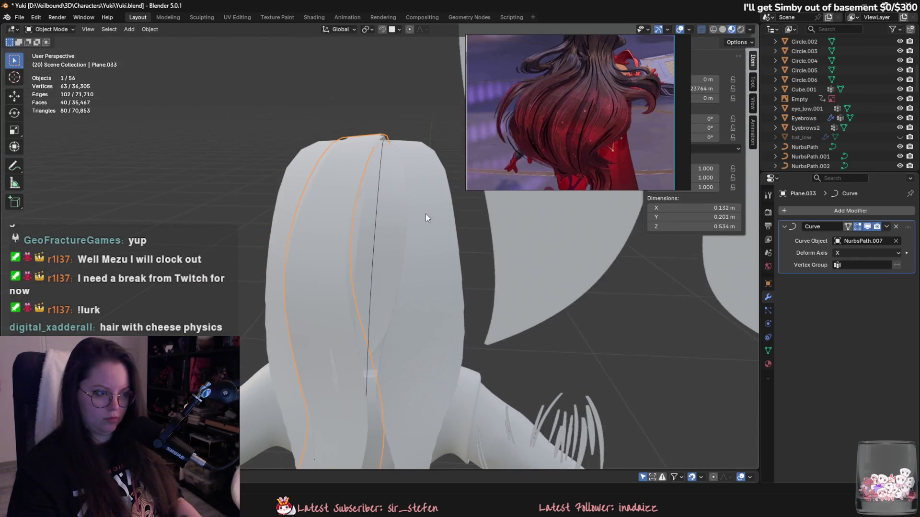
left_click(857, 211)
left_click(741, 296)
middle_click_drag(647, 297, 598, 306)
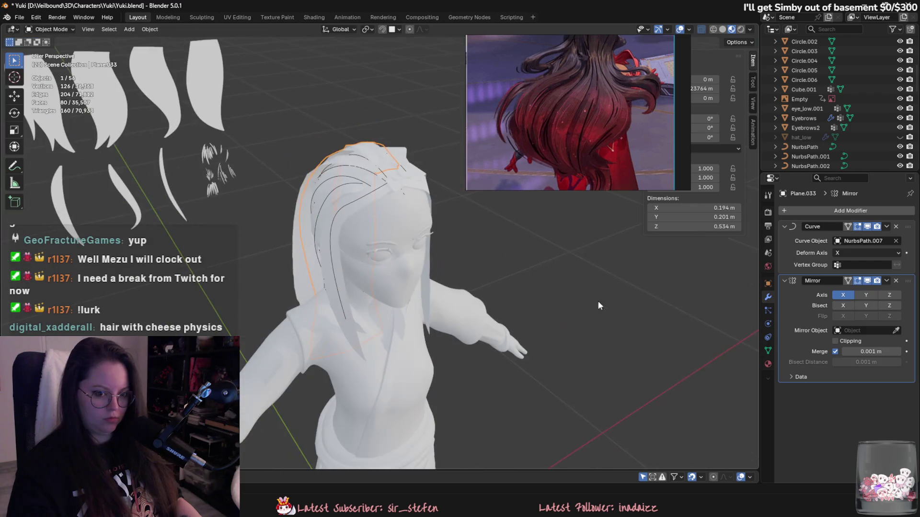
left_click(416, 237)
mouse_move(416, 237)
middle_mouse_down()
mouse_move(559, 235)
mouse_move(458, 266)
mouse_move(421, 259)
middle_mouse_up()
left_click(895, 281)
mouse_move(588, 232)
middle_mouse_down()
mouse_move(341, 232)
mouse_move(545, 298)
mouse_move(435, 288)
mouse_move(518, 321)
mouse_move(566, 306)
mouse_move(482, 302)
mouse_move(555, 324)
mouse_move(519, 331)
mouse_move(493, 317)
middle_mouse_up()
left_click(544, 298)
Step: Shift the Plane.033 strand sideways along X, then select the mirrored second strand
scroll(493, 318, "up", 3)
mouse_move(408, 309)
middle_mouse_down()
mouse_move(390, 275)
mouse_move(394, 298)
middle_mouse_up()
key("g")
key("x")
left_click(398, 299)
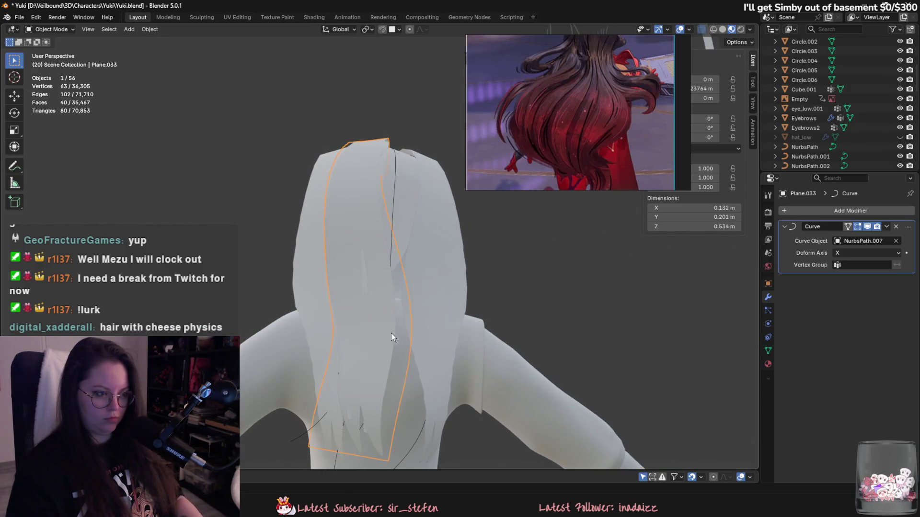
middle_click_drag(391, 332, 398, 271)
left_click(356, 280)
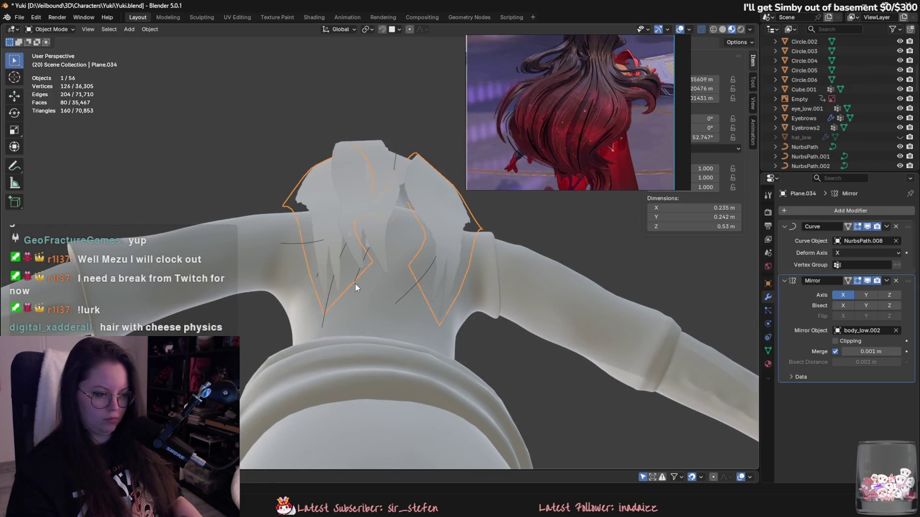
Step: Move NurbsPath.001's end point with proportional falloff and return to Object Mode
left_click(354, 284)
key("Tab")
key("g")
left_click(376, 297)
mouse_move(376, 297)
middle_mouse_down()
mouse_move(377, 334)
mouse_move(383, 272)
mouse_move(398, 276)
mouse_move(390, 351)
mouse_move(336, 250)
mouse_move(408, 274)
mouse_move(340, 248)
mouse_move(350, 237)
mouse_move(372, 280)
mouse_move(363, 309)
mouse_move(345, 308)
mouse_move(347, 263)
mouse_move(340, 283)
mouse_move(453, 312)
mouse_move(422, 291)
mouse_move(490, 301)
mouse_move(472, 313)
mouse_move(414, 318)
mouse_move(480, 310)
mouse_move(400, 286)
mouse_move(404, 279)
mouse_move(404, 304)
mouse_move(444, 277)
mouse_move(297, 252)
mouse_move(348, 313)
mouse_move(385, 259)
mouse_move(439, 360)
mouse_move(383, 380)
mouse_move(388, 333)
middle_mouse_up()
key("Tab")
Step: Select strands Plane.033, Plane.034, the NurbsPath.005 curve, and face-framing strand Plane.032 in turn
left_click(367, 268)
left_click(337, 281)
left_click(423, 292)
left_click(414, 317)
left_click(279, 280)
left_click(308, 261, "shift")
left_click(390, 263)
left_click(355, 314)
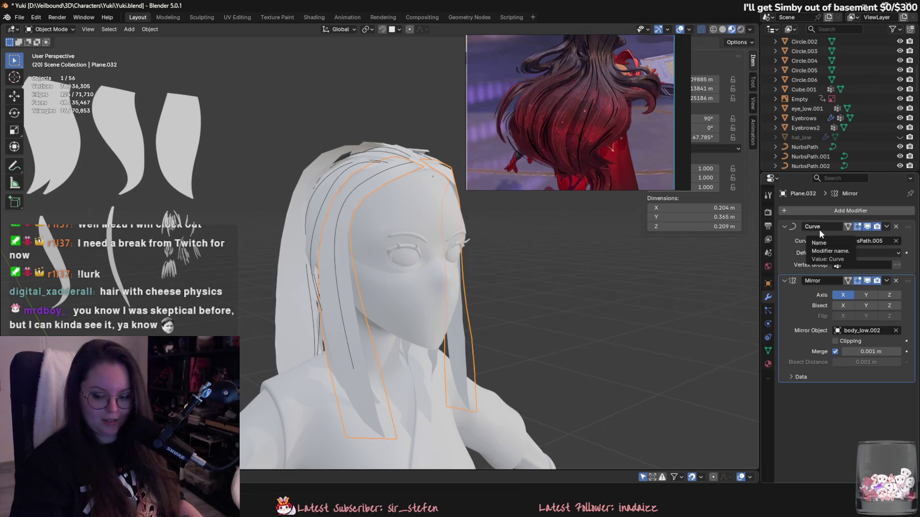
Step: Orbit and zoom out to inspect the whole character's hair
middle_click_drag(439, 230, 482, 264)
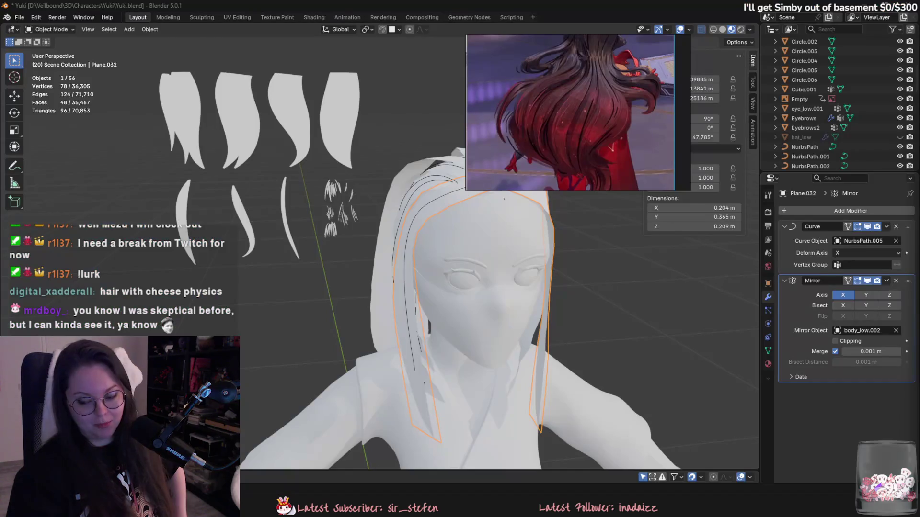
mouse_move(648, 230)
middle_mouse_down()
mouse_move(605, 255)
mouse_move(616, 219)
middle_mouse_up()
middle_click_drag(584, 277, 702, 256)
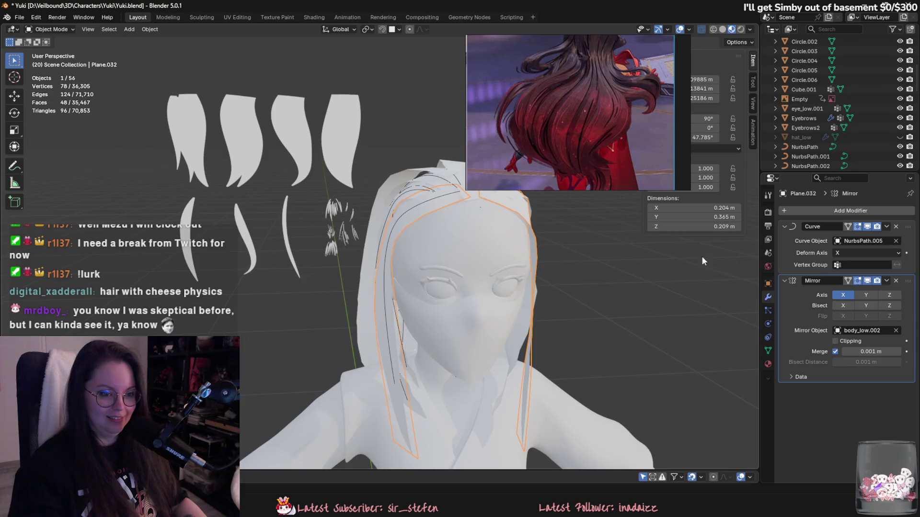
scroll(527, 309, "down", 5)
mouse_move(528, 310)
middle_mouse_down()
mouse_move(552, 269)
mouse_move(586, 326)
mouse_move(652, 320)
mouse_move(513, 345)
middle_mouse_up()
scroll(513, 345, "up", 6)
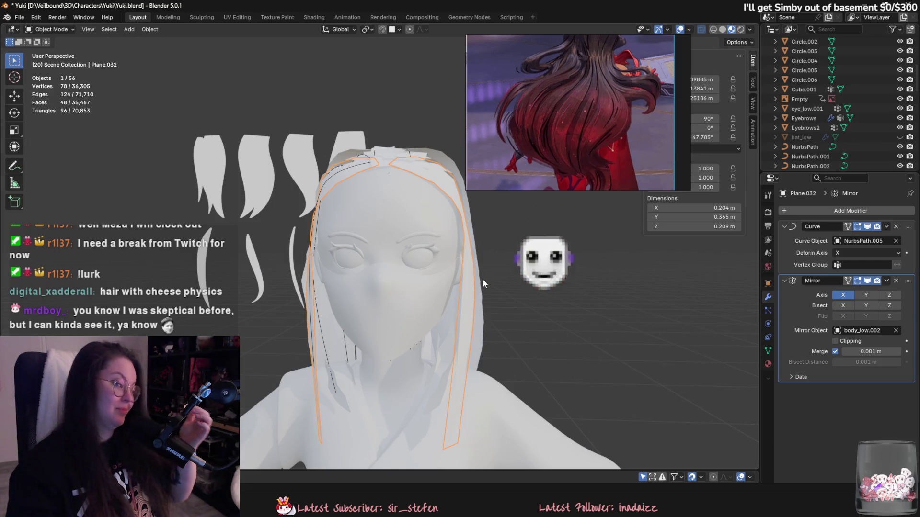
mouse_move(489, 259)
middle_mouse_down()
mouse_move(544, 238)
mouse_move(433, 200)
mouse_move(420, 269)
mouse_move(384, 269)
middle_mouse_up()
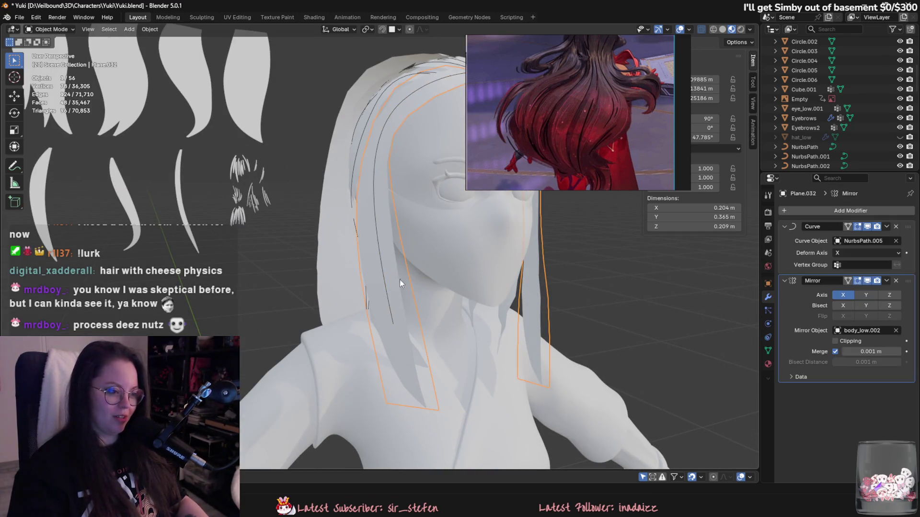
Step: Apply the Curve modifier on the face-framing strand, hide it, and delete guide curve NurbsPath.005
left_click(886, 227)
left_click(881, 238)
middle_click_drag(411, 227, 404, 255)
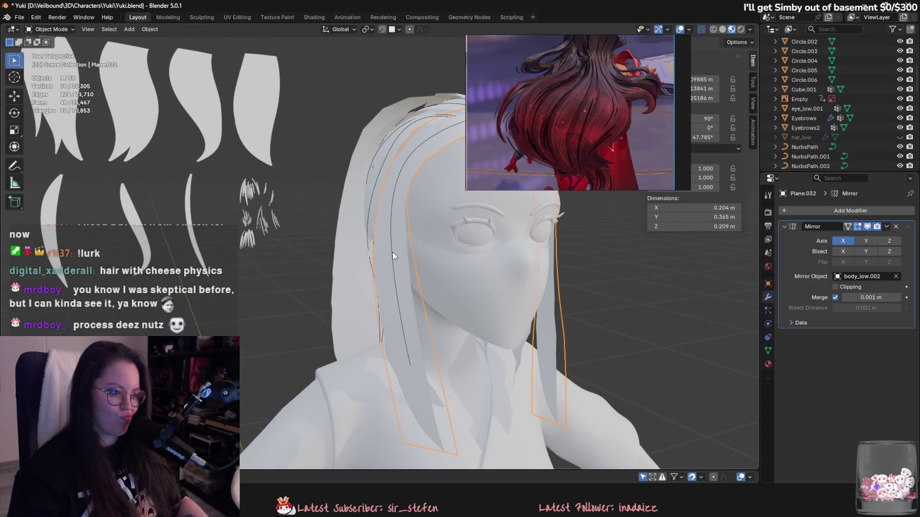
key("h")
left_click(405, 298)
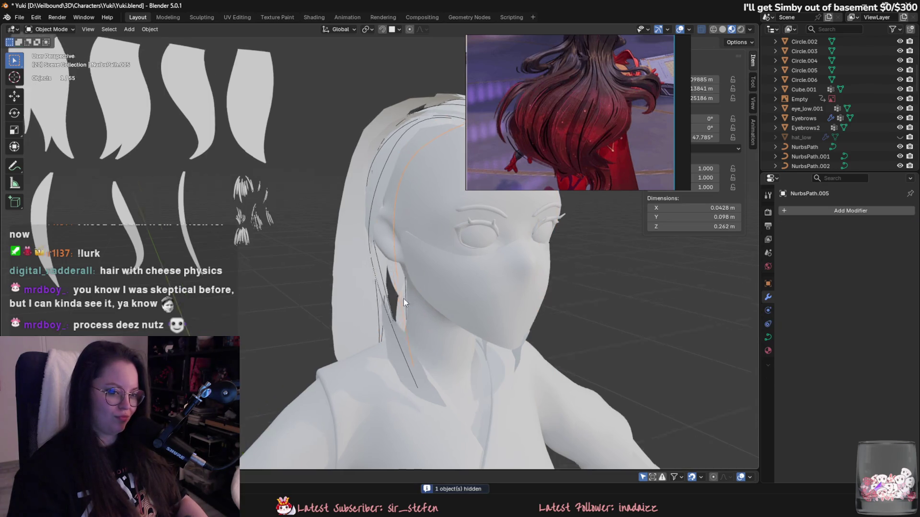
middle_click_drag(403, 298, 425, 323)
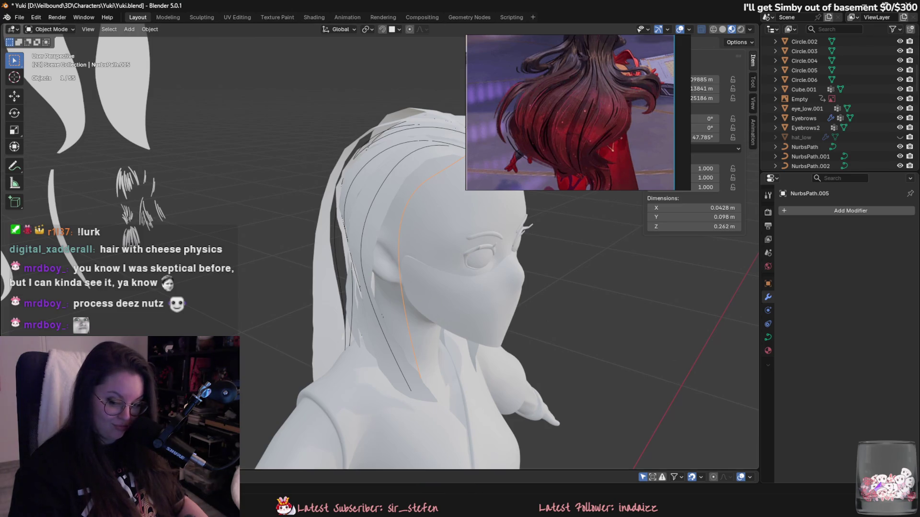
middle_click_drag(578, 265, 455, 298)
key("Delete")
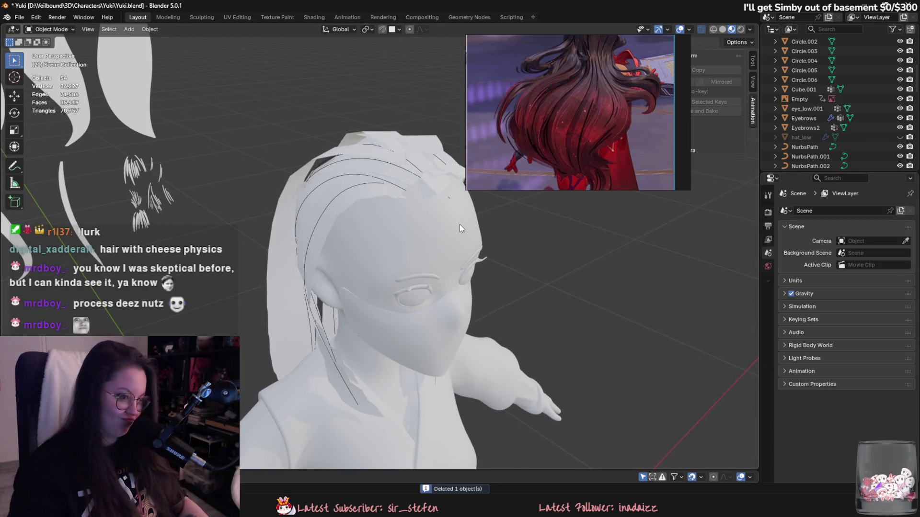
Step: Apply Plane.031's curve bend, hide the strand, and delete its guide curve NurbsPath.004
middle_click_drag(459, 225, 381, 226)
left_click(352, 198)
left_click(317, 206)
middle_click_drag(317, 205, 393, 210)
left_click(885, 227)
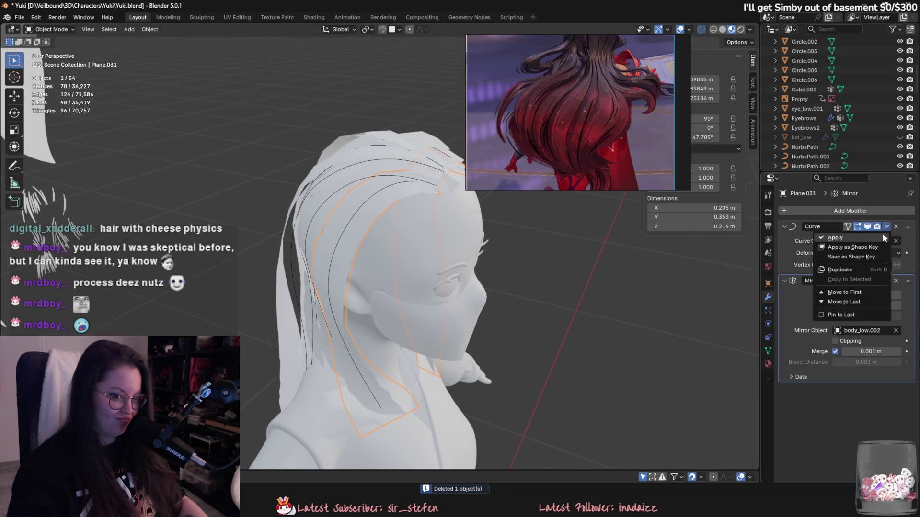
left_click(883, 234)
key("h")
left_click(376, 200)
key("Delete")
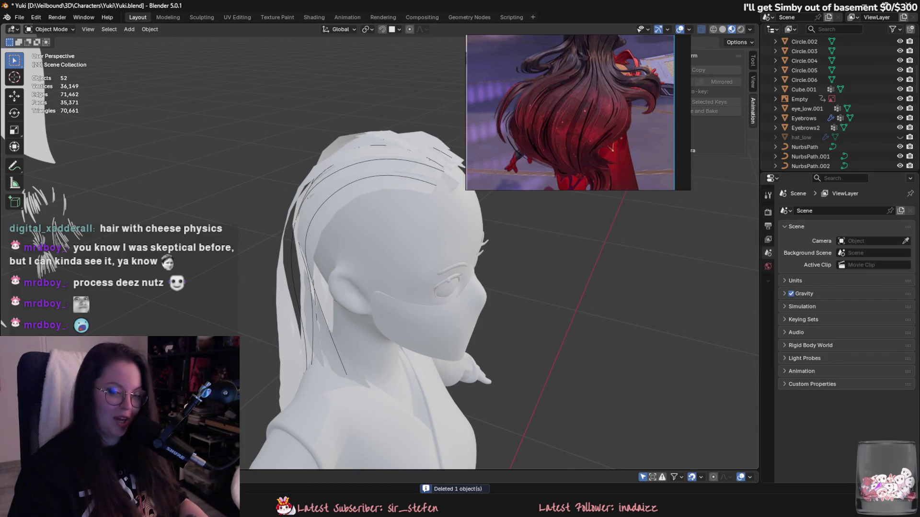
Step: Apply Plane.030's curve bend, hide it, and delete the leftover guide curve NurbsPath.003
left_click(388, 178)
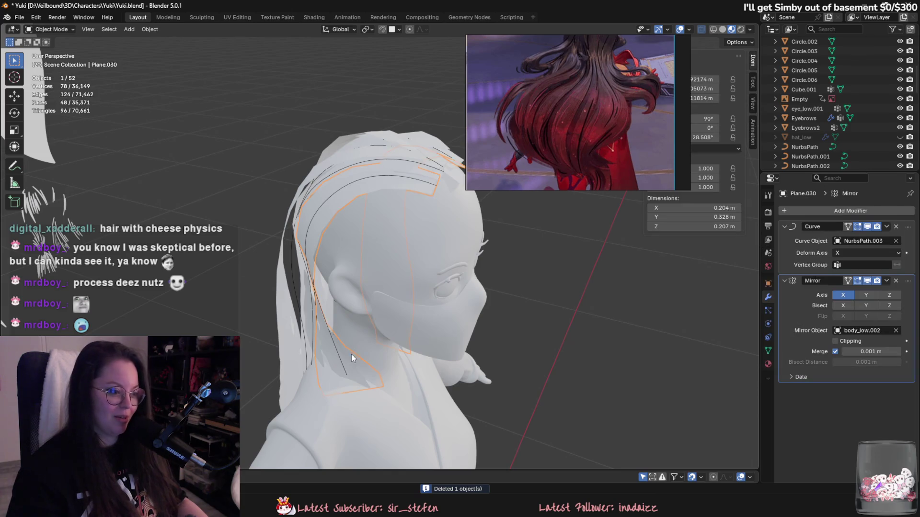
left_click(886, 227)
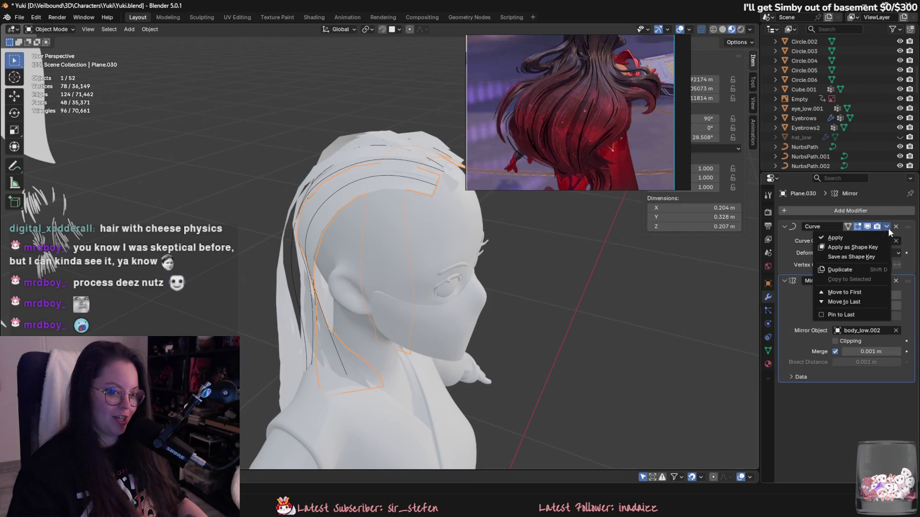
left_click(836, 237)
scroll(446, 267, "up", 3)
key("h")
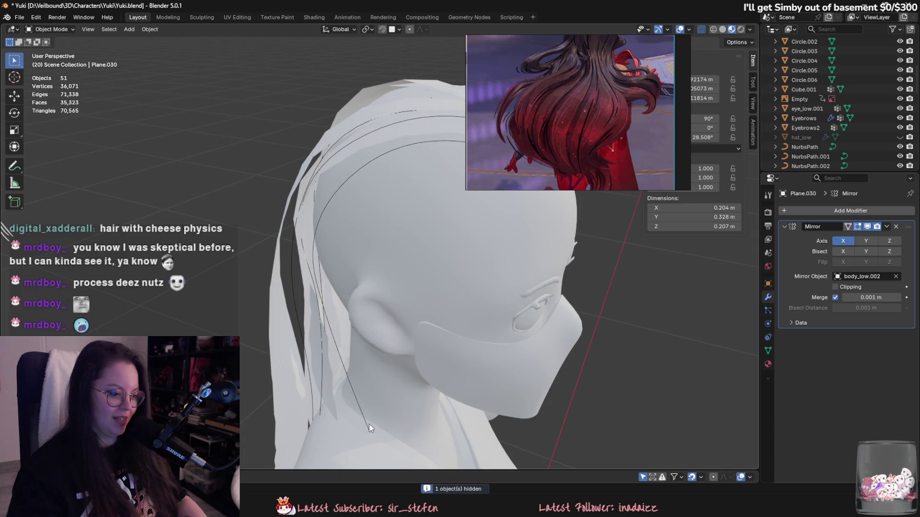
left_click(363, 418)
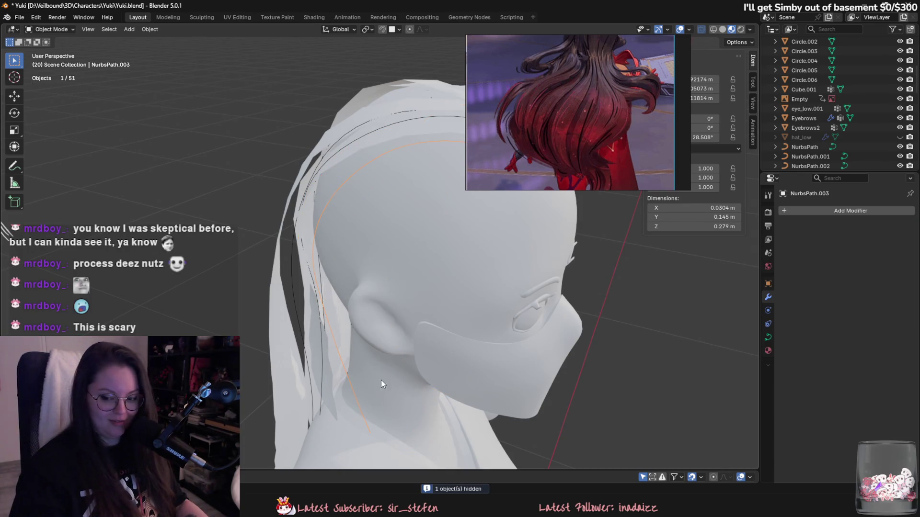
key("Delete")
Step: Unhide all objects, then hide the hat and the hair strips covering the head, including Plane.030
key("alt+h")
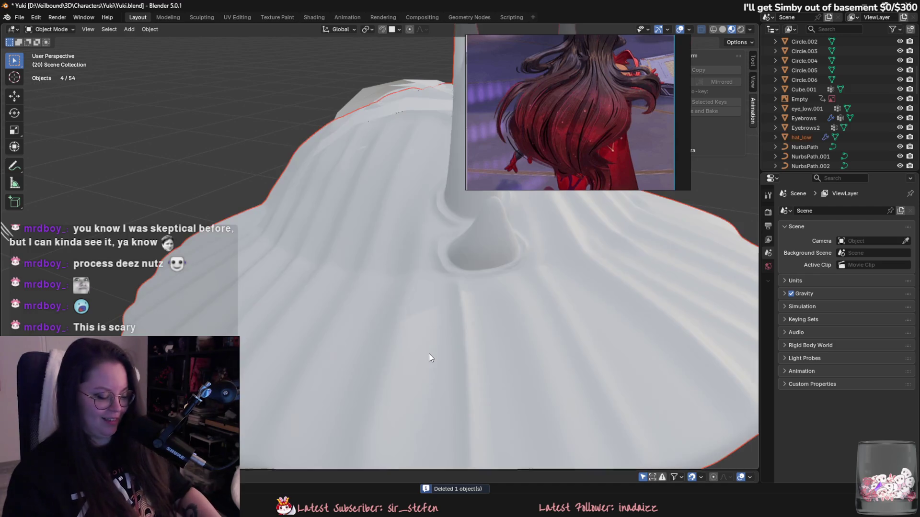
scroll(430, 353, "down", 5)
left_click(410, 277)
key("h")
mouse_move(410, 277)
middle_mouse_down()
mouse_move(453, 243)
mouse_move(289, 256)
mouse_move(314, 312)
middle_mouse_up()
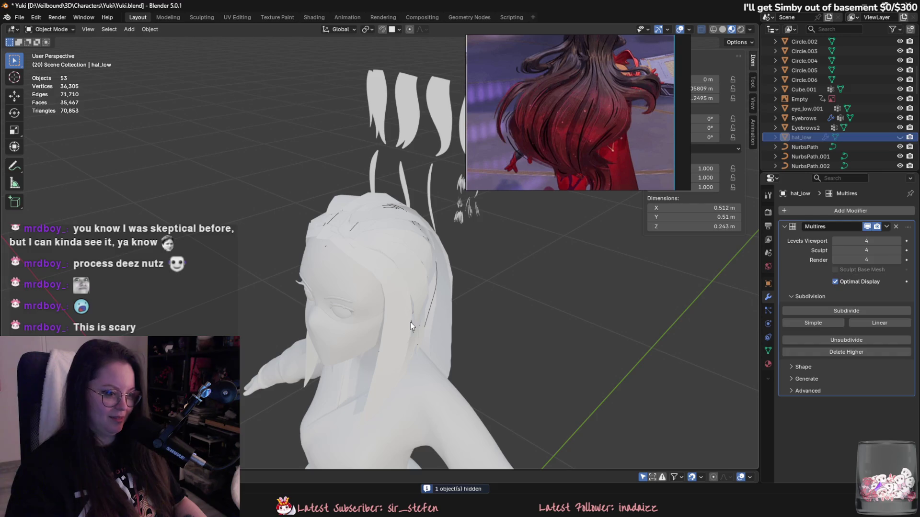
left_click(411, 326)
mouse_move(413, 329)
middle_mouse_down()
mouse_move(367, 318)
mouse_move(433, 320)
mouse_move(403, 311)
mouse_move(452, 341)
mouse_move(409, 330)
mouse_move(506, 337)
mouse_move(473, 346)
mouse_move(308, 289)
mouse_move(354, 304)
middle_mouse_up()
key("h")
left_click(404, 312)
key("h")
left_click(409, 329)
key("h")
Step: Inspect hair strips Plane.029, Plane.033 and Plane.034 and guide curve NurbsPath.002 from several angles
left_click(308, 290)
scroll(493, 318, "up", 5)
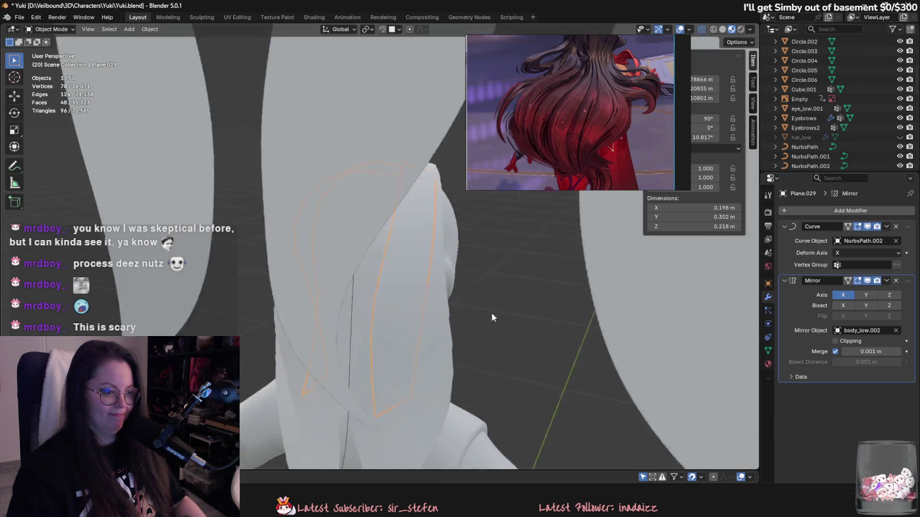
scroll(503, 323, "down", 5)
left_click(374, 271)
mouse_move(374, 302)
middle_mouse_down()
mouse_move(444, 315)
mouse_move(510, 304)
mouse_move(474, 303)
middle_mouse_up()
left_click(435, 280)
mouse_move(435, 280)
middle_mouse_down()
mouse_move(411, 278)
mouse_move(417, 350)
mouse_move(417, 337)
mouse_move(450, 321)
mouse_move(479, 320)
mouse_move(400, 257)
middle_mouse_up()
left_click(395, 225)
left_click(384, 224)
middle_click_drag(384, 223, 419, 243)
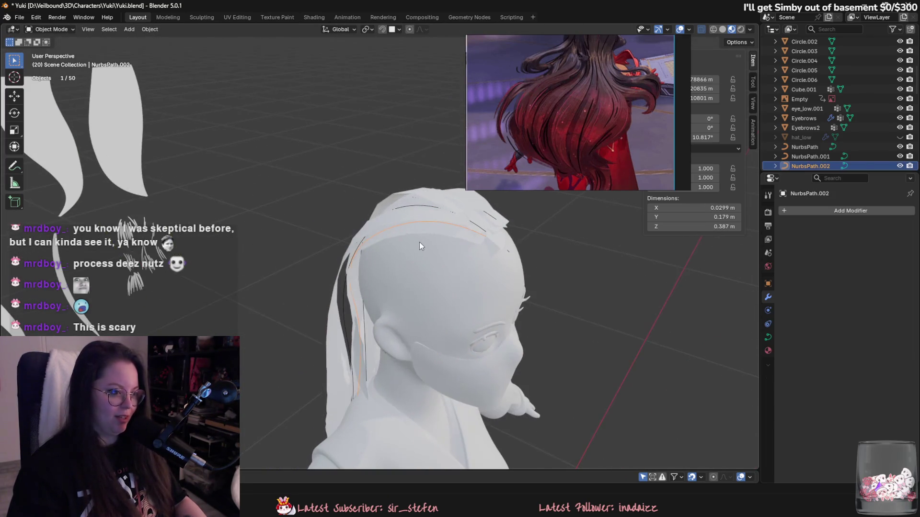
left_click(419, 232)
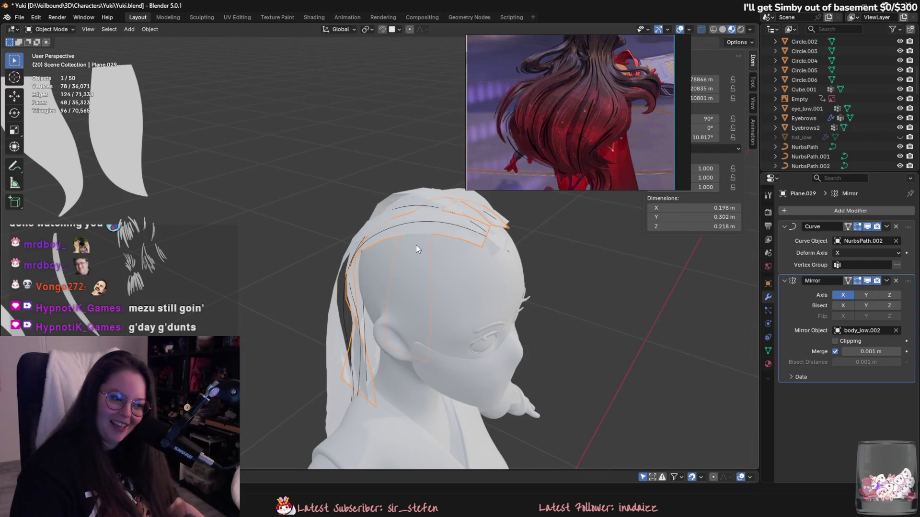
scroll(443, 228, "up", 5)
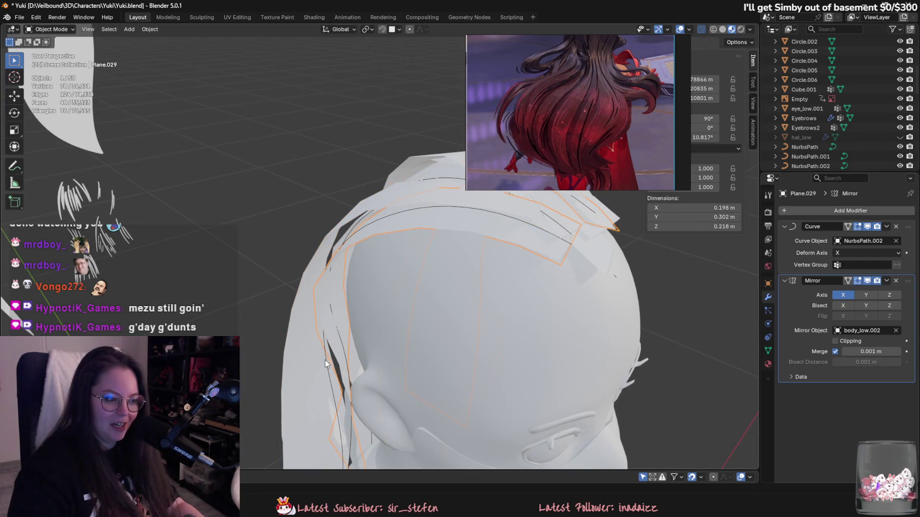
Step: Apply the curve bend on Plane.034 and delete its guide curve NurbsPath.008
left_click(325, 360)
middle_click_drag(324, 360, 393, 295)
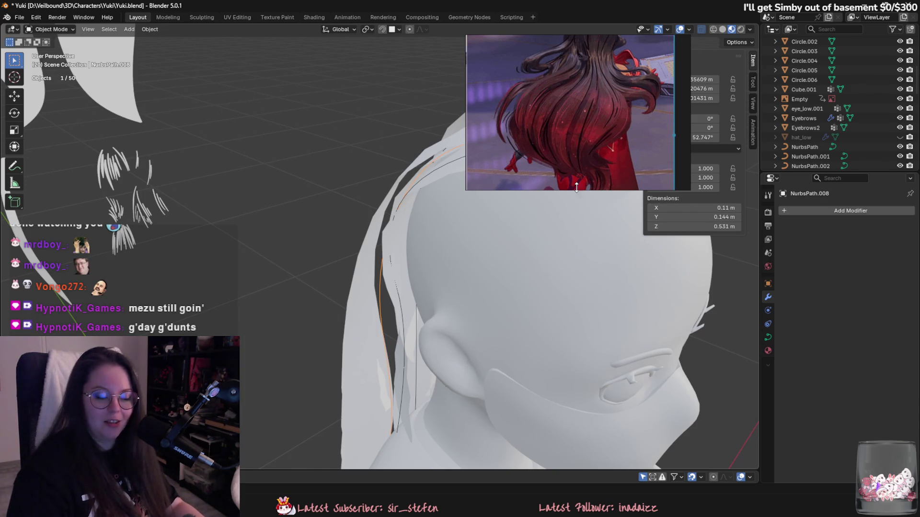
left_click(356, 307)
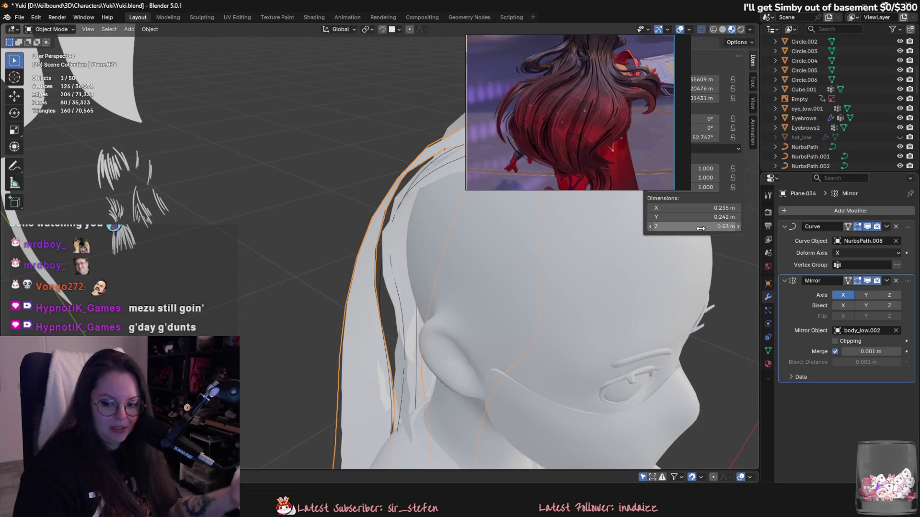
mouse_move(467, 266)
middle_mouse_down()
mouse_move(554, 265)
mouse_move(437, 263)
mouse_move(368, 238)
middle_mouse_up()
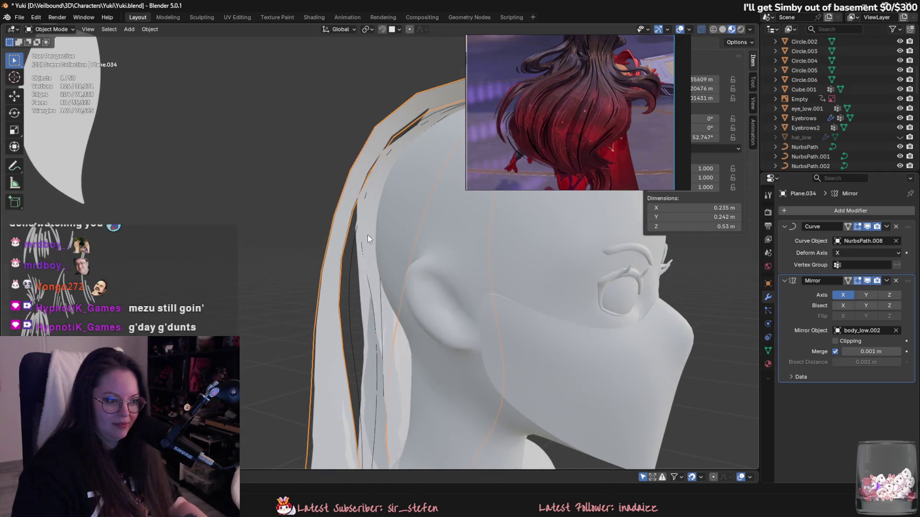
left_click(886, 226)
left_click(843, 236)
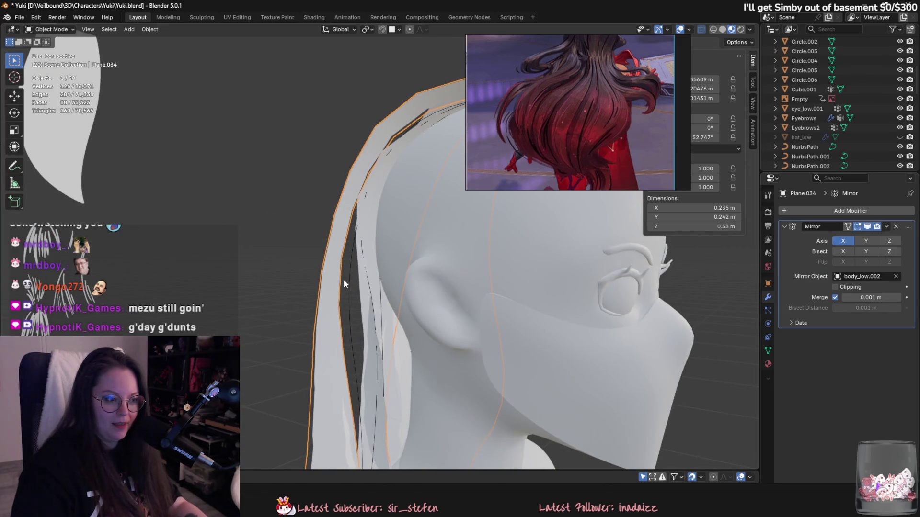
left_click(348, 278)
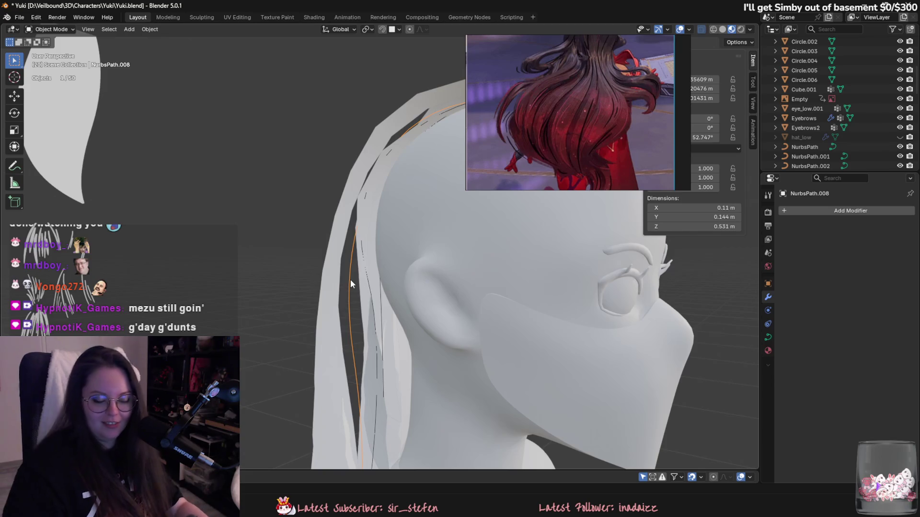
mouse_move(353, 302)
middle_mouse_down()
mouse_move(410, 369)
mouse_move(466, 377)
mouse_move(448, 389)
middle_mouse_up()
key("Delete")
Step: Hide an obstructing hair piece, apply Plane.029's curve bend, and hide guide curve NurbsPath.002
left_click(389, 367)
key("h")
left_click(447, 392)
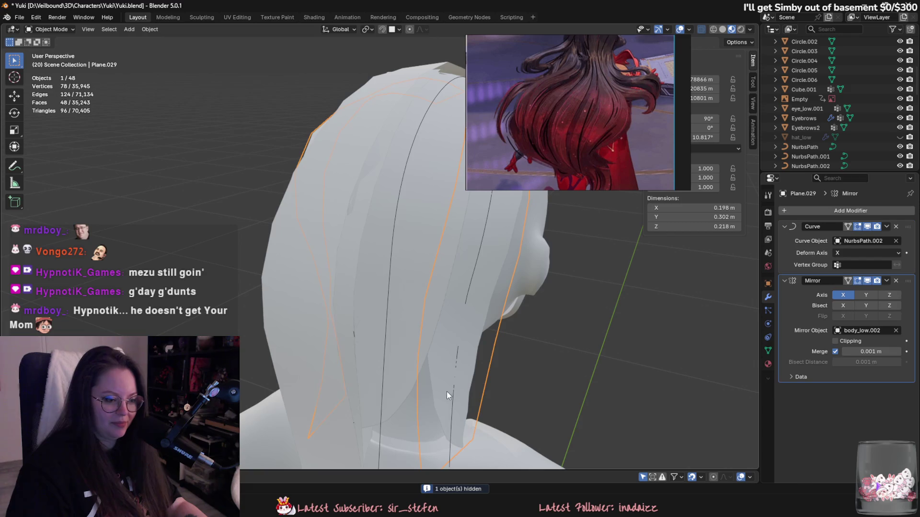
middle_click_drag(452, 429, 435, 355, "shift")
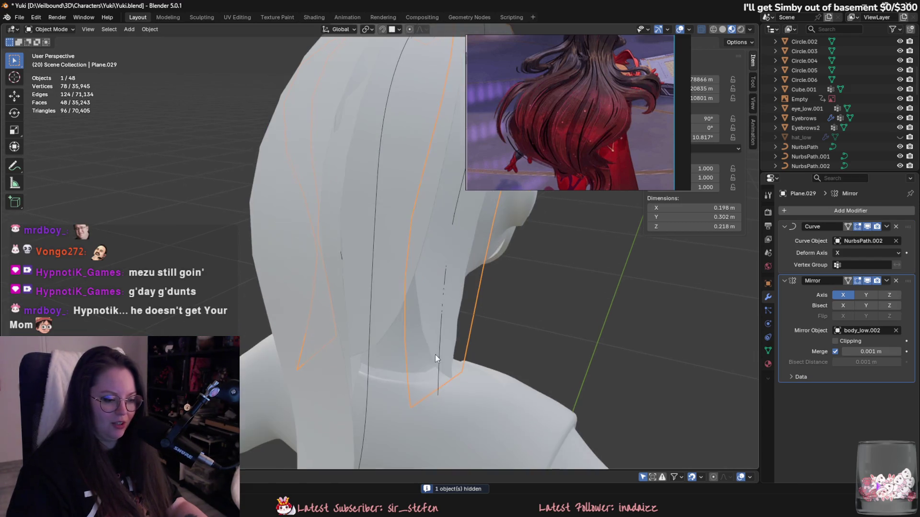
left_click(438, 383)
left_click(453, 257)
left_click(886, 227)
left_click(843, 237)
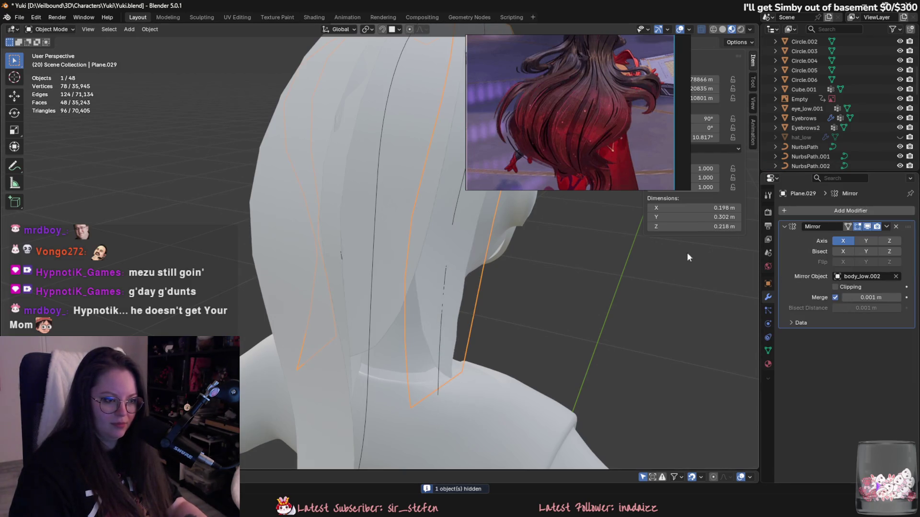
left_click(438, 392)
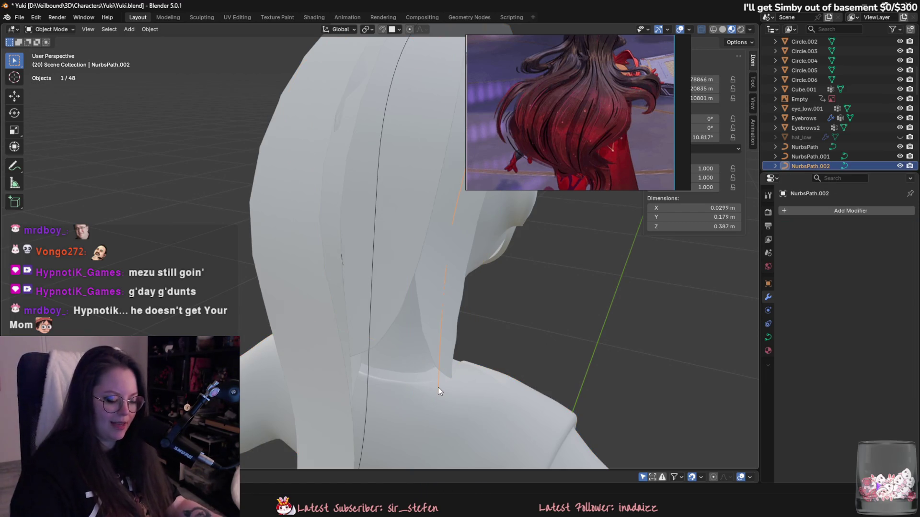
left_click(437, 387)
key("h")
Step: Apply the curve bends on Plane.027 and Plane.028 and delete guide curve NurbsPath.001
left_click(366, 359)
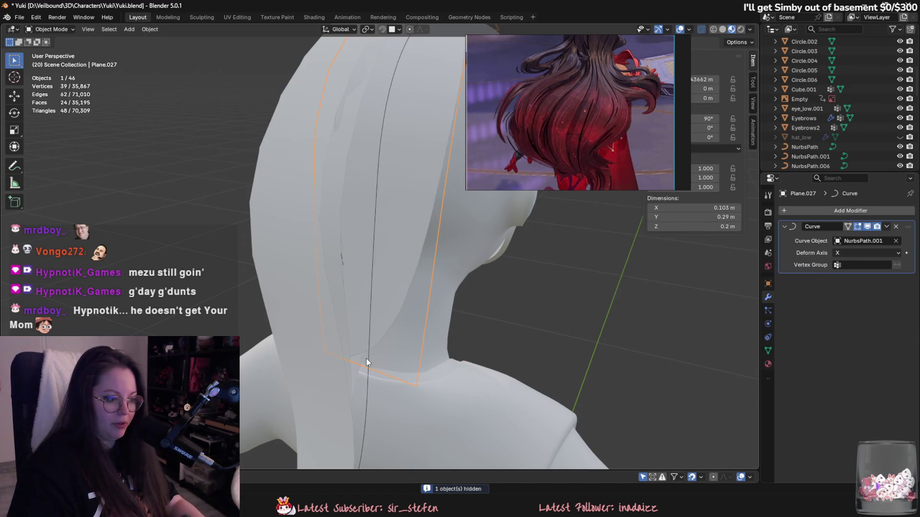
mouse_move(368, 363)
middle_mouse_down()
mouse_move(310, 334)
mouse_move(386, 342)
middle_mouse_up()
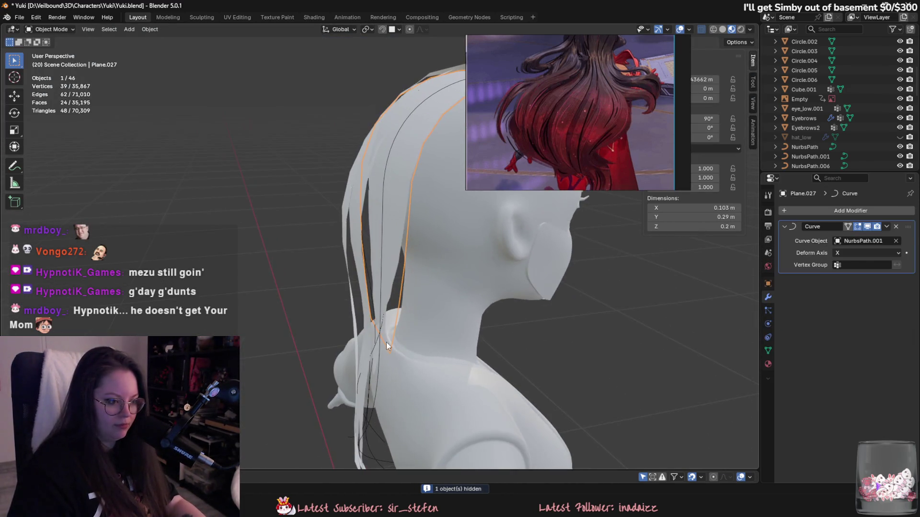
left_click(380, 346)
left_click(383, 249)
left_click(886, 226)
left_click(881, 238)
mouse_move(386, 341)
middle_mouse_down()
mouse_move(380, 333)
mouse_move(379, 344)
mouse_move(468, 349)
mouse_move(519, 279)
mouse_move(479, 303)
mouse_move(452, 275)
middle_mouse_up()
left_click(373, 344)
key("Delete")
left_click(453, 278)
left_click(896, 227)
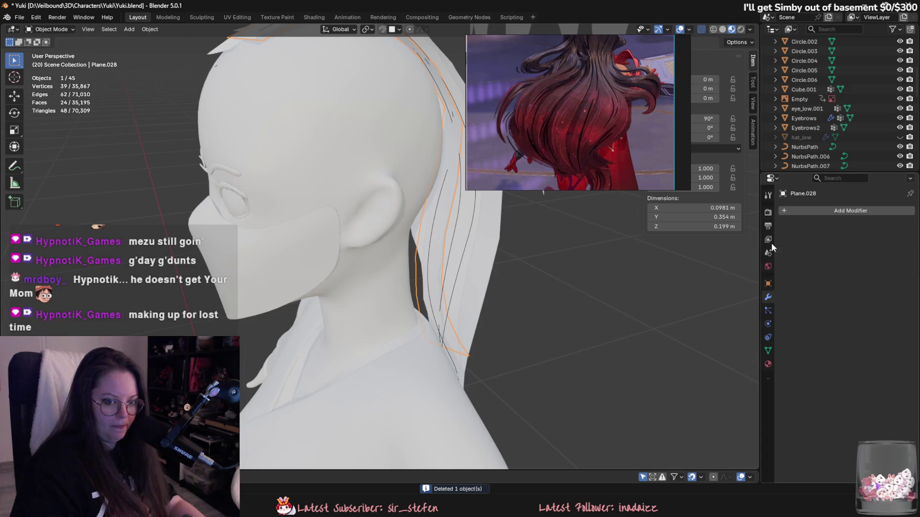
Step: Remove the selected guide curve and select back strand Plane.035
key("Delete")
left_click(427, 262)
key("Delete")
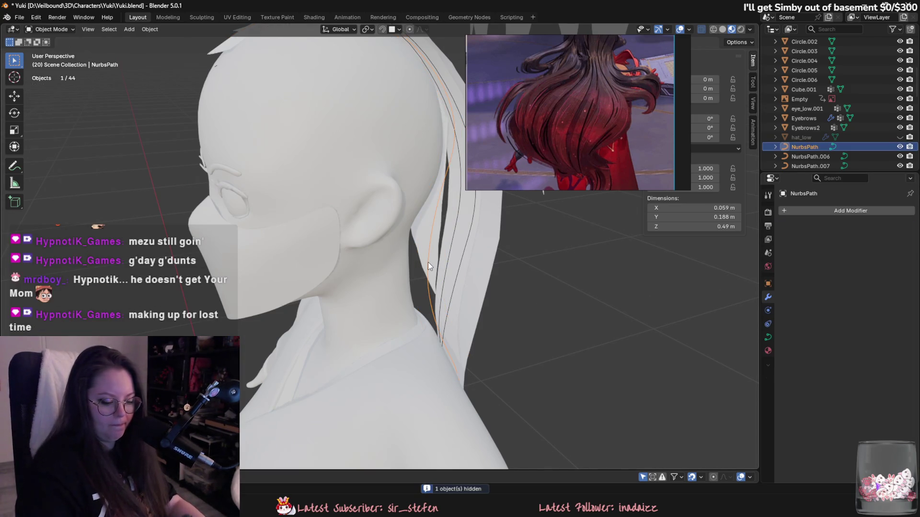
left_click(468, 247)
mouse_move(468, 247)
middle_mouse_down()
mouse_move(401, 254)
mouse_move(308, 235)
mouse_move(439, 249)
mouse_move(305, 291)
mouse_move(329, 266)
mouse_move(381, 355)
mouse_move(456, 220)
middle_mouse_up()
Step: Move three of NurbsPath.007's points with proportional editing so the strand follows the back
left_click(427, 277)
key("Tab")
key("g")
left_click(403, 342)
key("g")
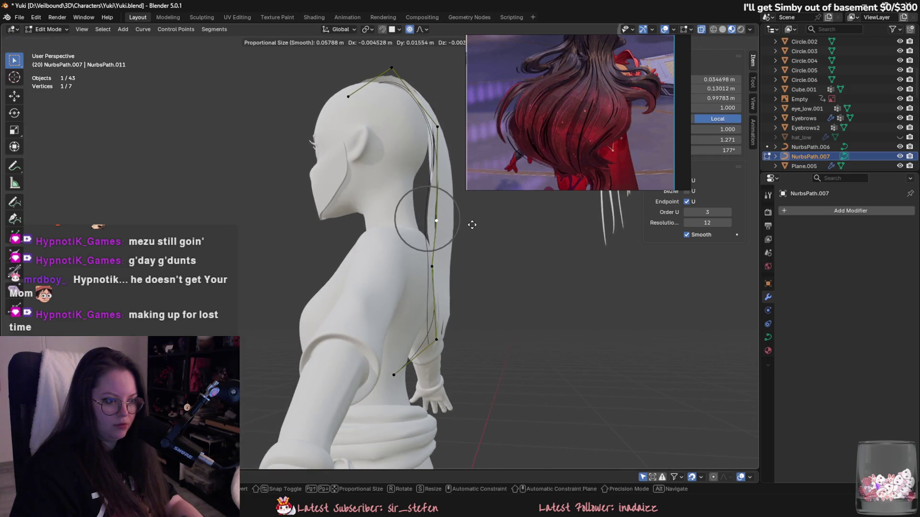
left_click(473, 234)
key("g")
left_click(467, 240)
mouse_move(467, 241)
middle_mouse_down()
mouse_move(390, 308)
mouse_move(306, 275)
mouse_move(341, 187)
mouse_move(395, 310)
mouse_move(357, 310)
middle_mouse_up()
key("Tab")
Step: Unhide all objects and hide the hat again
left_click(342, 182)
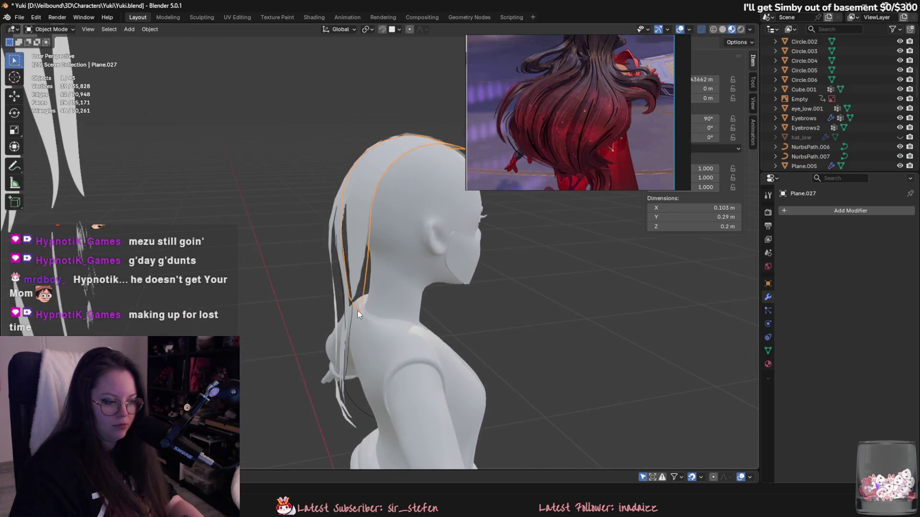
key("alt+h")
left_click(463, 231)
key("h")
mouse_move(462, 231)
middle_mouse_down()
mouse_move(569, 292)
mouse_move(571, 276)
mouse_move(566, 284)
mouse_move(409, 281)
middle_mouse_up()
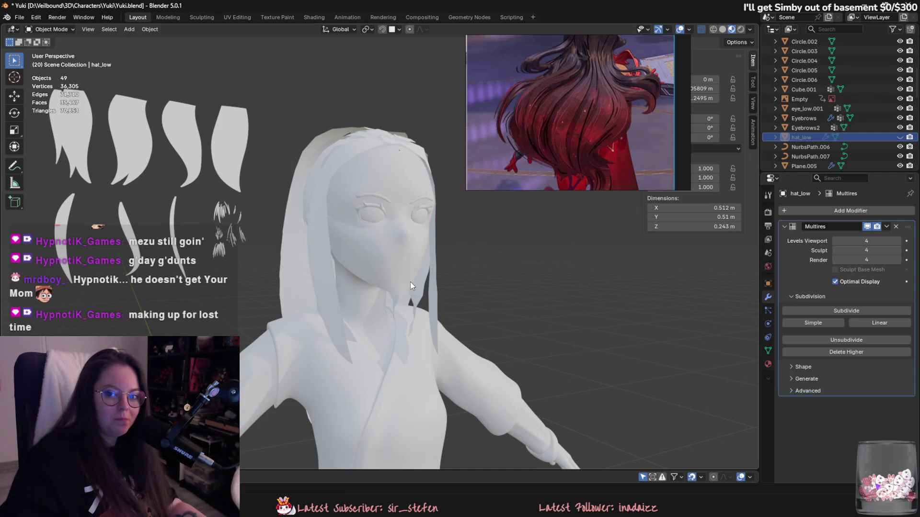
mouse_move(410, 280)
middle_mouse_down()
mouse_move(411, 297)
mouse_move(317, 200)
mouse_move(354, 202)
mouse_move(385, 181)
middle_mouse_up()
Step: Raise Plane.034's top edge along Z in Edit Mode
left_click(358, 204)
key("Tab")
left_click(378, 194)
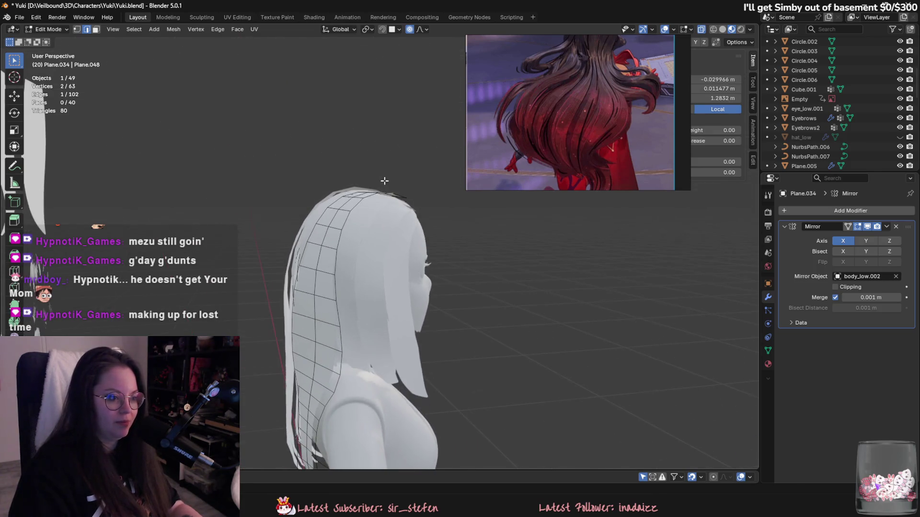
key("g")
key("z")
scroll(385, 183, "down", 2)
scroll(382, 185, "up", 2)
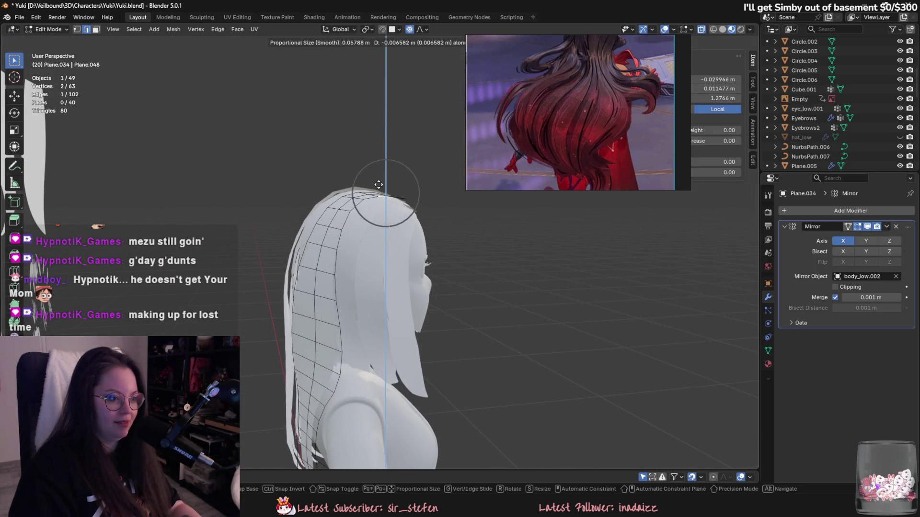
left_click(378, 185)
mouse_move(407, 207)
middle_mouse_down()
mouse_move(409, 181)
mouse_move(283, 303)
mouse_move(314, 286)
mouse_move(288, 267)
mouse_move(293, 343)
mouse_move(389, 279)
mouse_move(344, 300)
middle_mouse_up()
key("Tab")
Step: Check hair strips Plane.033, Plane.035 and Plane.027 by selecting each
left_click(410, 182)
left_click(284, 303)
left_click(297, 321)
scroll(404, 229, "up", 5)
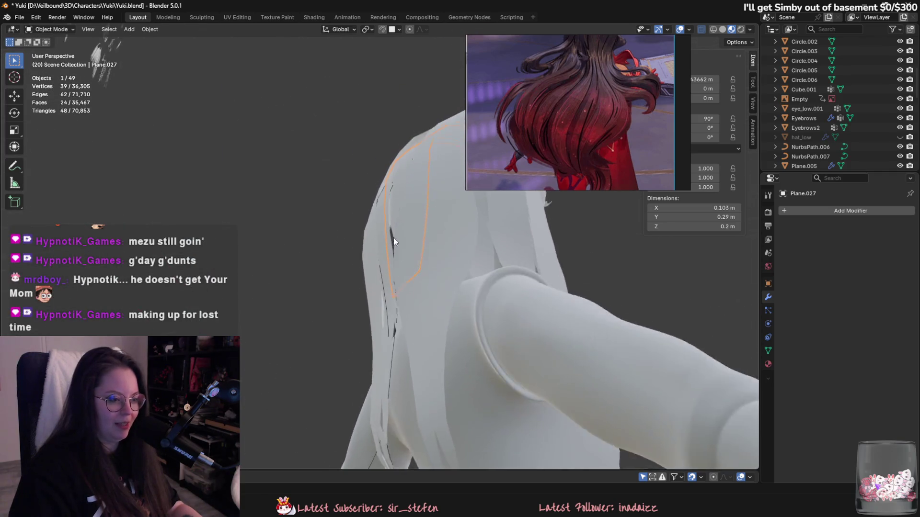
Step: Move NurbsPath.006's points with proportional editing to start wrapping Plane.035 over the head
left_click(401, 376)
mouse_move(401, 381)
middle_mouse_down()
mouse_move(392, 361)
mouse_move(366, 385)
mouse_move(381, 354)
mouse_move(376, 210)
mouse_move(446, 193)
middle_mouse_up()
left_click(367, 384)
key("Tab")
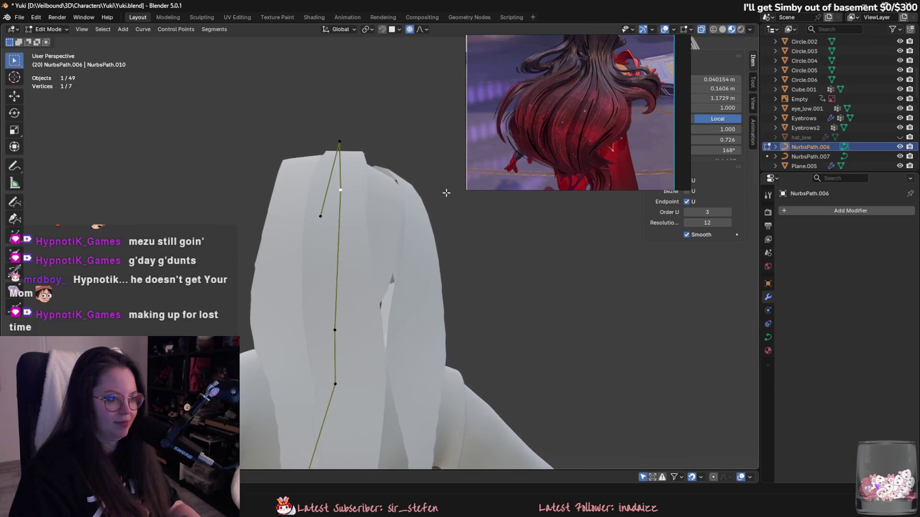
key("g")
mouse_move(369, 212)
middle_mouse_down()
mouse_move(357, 194)
mouse_move(364, 201)
mouse_move(300, 236)
mouse_move(386, 216)
mouse_move(457, 251)
mouse_move(441, 263)
mouse_move(499, 274)
middle_mouse_up()
left_click(372, 203)
key("g")
left_click(361, 198)
key("g")
left_click(414, 223)
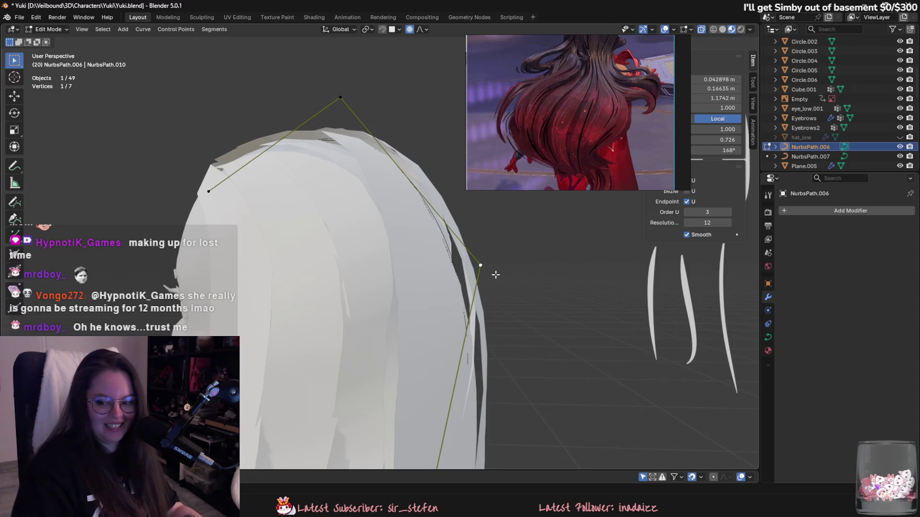
Step: Refine NurbsPath.006's points at the back of the head, then leave Edit Mode
mouse_move(496, 272)
middle_mouse_down()
mouse_move(477, 303)
mouse_move(323, 257)
mouse_move(479, 285)
middle_mouse_up()
scroll(426, 293, "up", 2)
key("g")
left_click(361, 263)
key("g")
left_click(492, 339)
scroll(493, 340, "up", 2)
key("g")
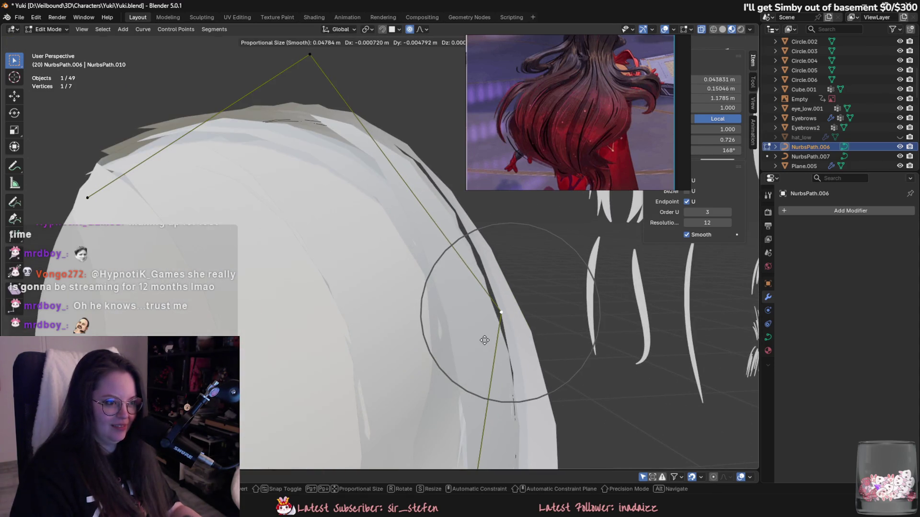
left_click(486, 340)
middle_click_drag(487, 341, 523, 365)
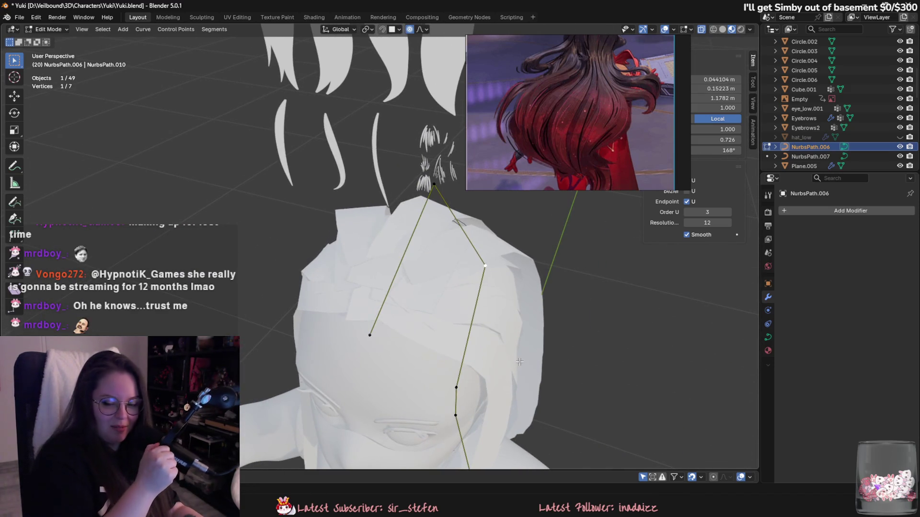
mouse_move(520, 361)
middle_mouse_down()
mouse_move(467, 296)
mouse_move(521, 298)
mouse_move(410, 254)
mouse_move(468, 229)
mouse_move(404, 316)
mouse_move(364, 252)
middle_mouse_up()
key("Tab")
Step: Apply Plane.035's Curve modifier to bake in the NurbsPath.006 bend
left_click(366, 248)
left_click(886, 226)
left_click(884, 235)
middle_click_drag(438, 288, 394, 311)
Step: Hide the finished hair strand and delete the NurbsPath.006 guide curve
key("h")
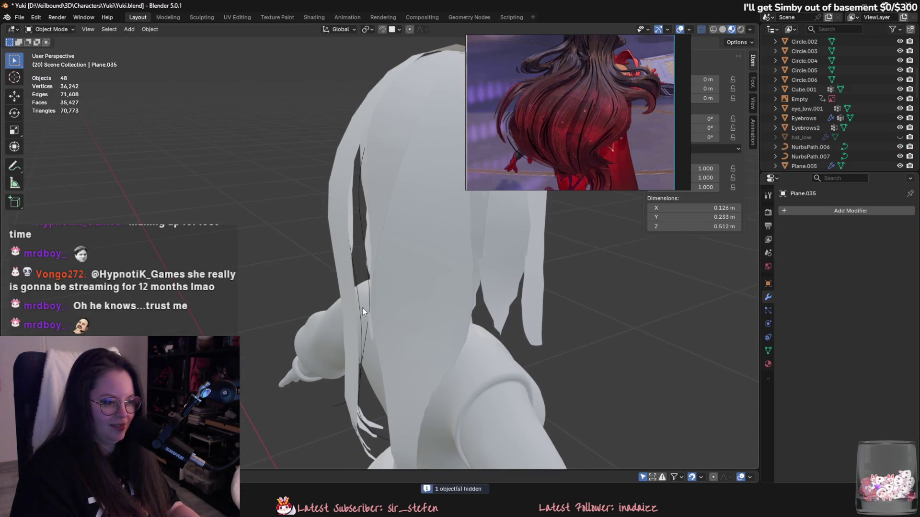
left_click(367, 295)
key("Delete")
mouse_move(355, 295)
middle_mouse_down()
mouse_move(392, 304)
mouse_move(356, 189)
mouse_move(412, 249)
mouse_move(431, 227)
mouse_move(387, 214)
mouse_move(501, 242)
mouse_move(459, 261)
mouse_move(499, 256)
mouse_move(491, 246)
mouse_move(386, 273)
middle_mouse_up()
Step: Unhide all hidden objects, then hide the hat_low hat
key("alt+h")
left_click(355, 190)
mouse_move(544, 314)
middle_mouse_down()
mouse_move(562, 349)
mouse_move(617, 346)
mouse_move(474, 338)
mouse_move(372, 173)
middle_mouse_up()
key("h")
Step: Orbit around the character to review the strand-covered head and full body
middle_click_drag(387, 232, 508, 314)
scroll(354, 270, "up", 3)
scroll(358, 272, "down", 3)
middle_click_drag(358, 272, 445, 237)
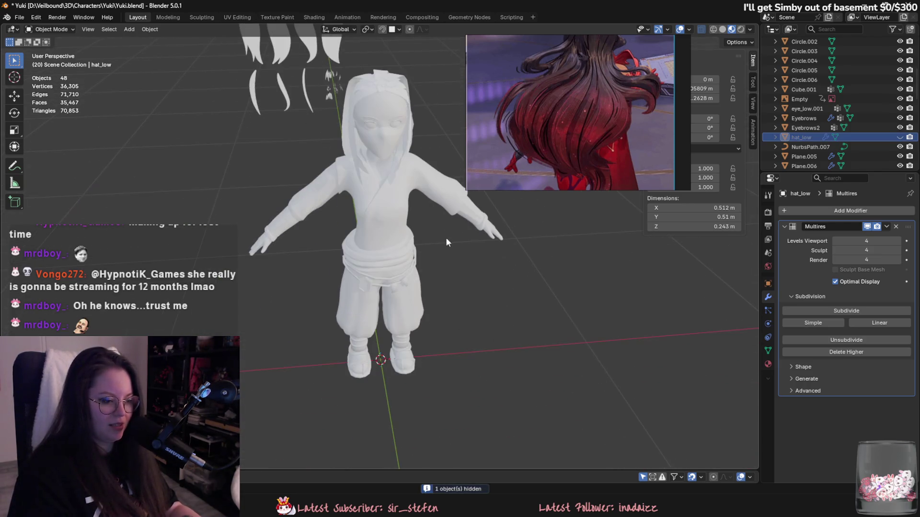
mouse_move(339, 192)
middle_mouse_down()
mouse_move(332, 287)
mouse_move(266, 263)
mouse_move(232, 234)
middle_mouse_up()
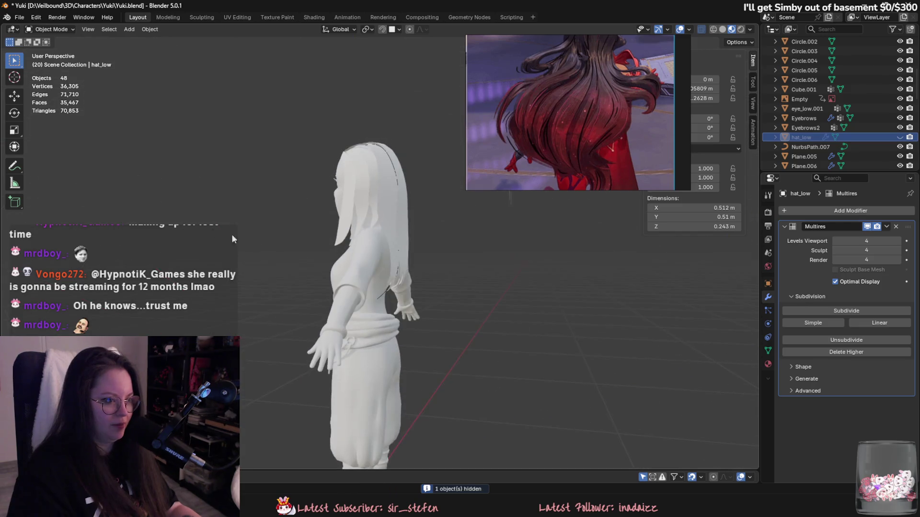
scroll(370, 304, "up", 3)
mouse_move(370, 303)
middle_mouse_down()
mouse_move(455, 301)
mouse_move(383, 312)
middle_mouse_up()
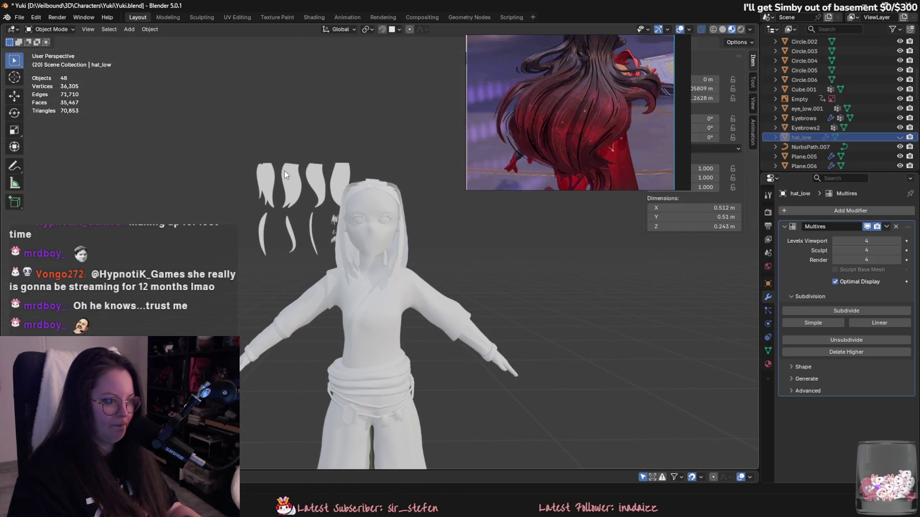
Step: Duplicate a spare hair strand card, moving the copy along Y
left_click(316, 188)
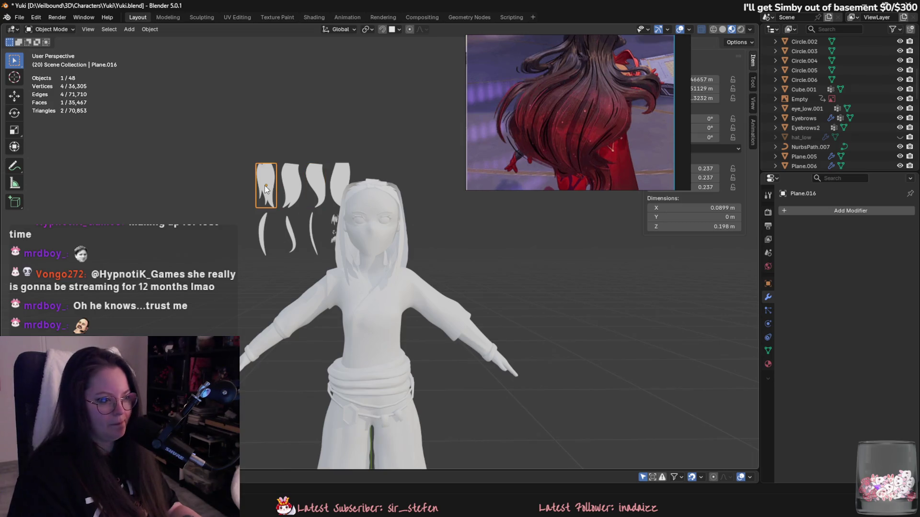
middle_click_drag(266, 188, 342, 255)
key("shift+d")
key("y")
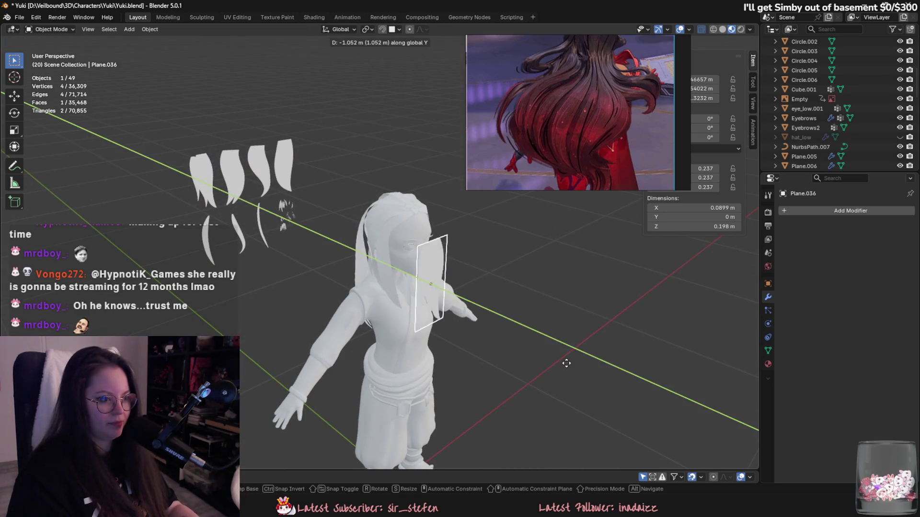
left_click(566, 363)
middle_click_drag(566, 363, 507, 338)
Step: Rotate the copy 90° about X, 90° about Y, then 180° about X
type("rx90")
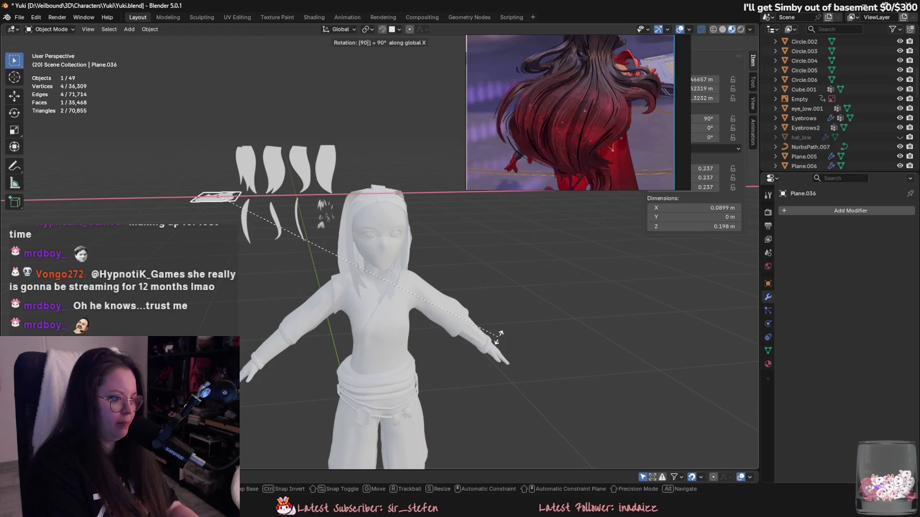
key("Return")
type("ry90")
key("Return")
key("r")
key("z")
key("Return")
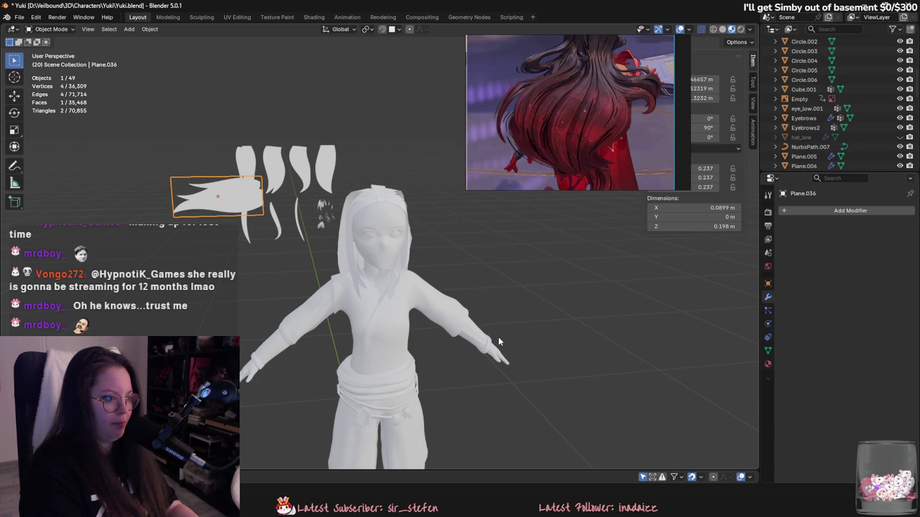
type("rx180")
key("Return")
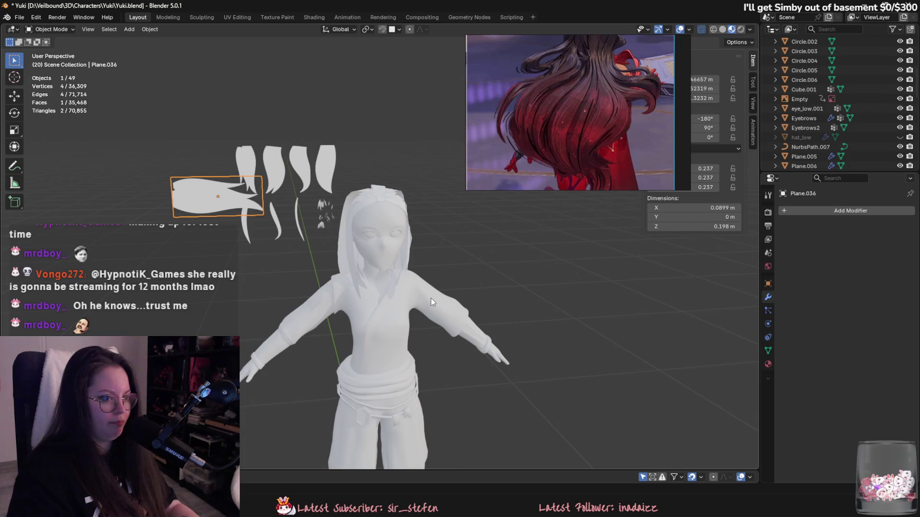
Step: Snap the copy to the world origin and close the floating reference image
key("alt+g")
key("KP_Decimal")
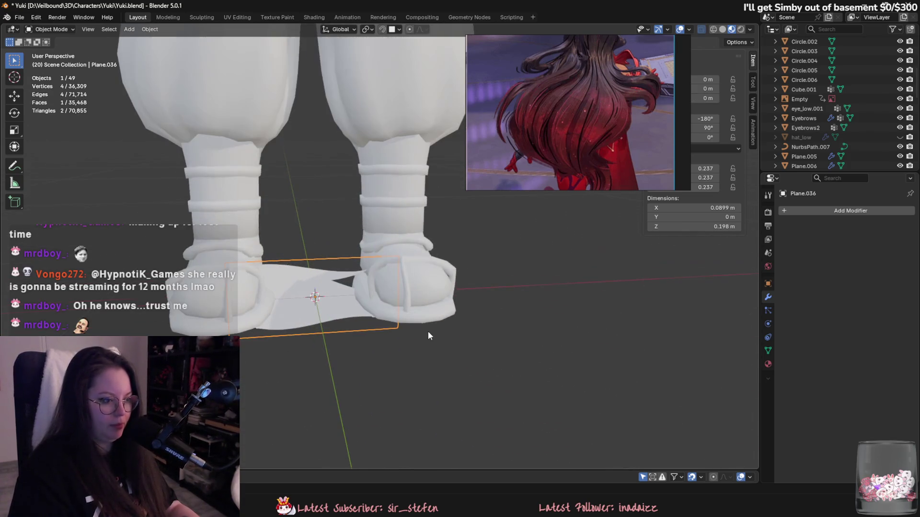
left_click(644, 43)
mouse_move(519, 158)
middle_mouse_down()
mouse_move(476, 233)
mouse_move(619, 103)
middle_mouse_up()
left_click(618, 89)
scroll(495, 226, "down", 3)
scroll(483, 256, "up", 2)
Step: Move the copy 0.1 m along X, next to the feet
type("g")
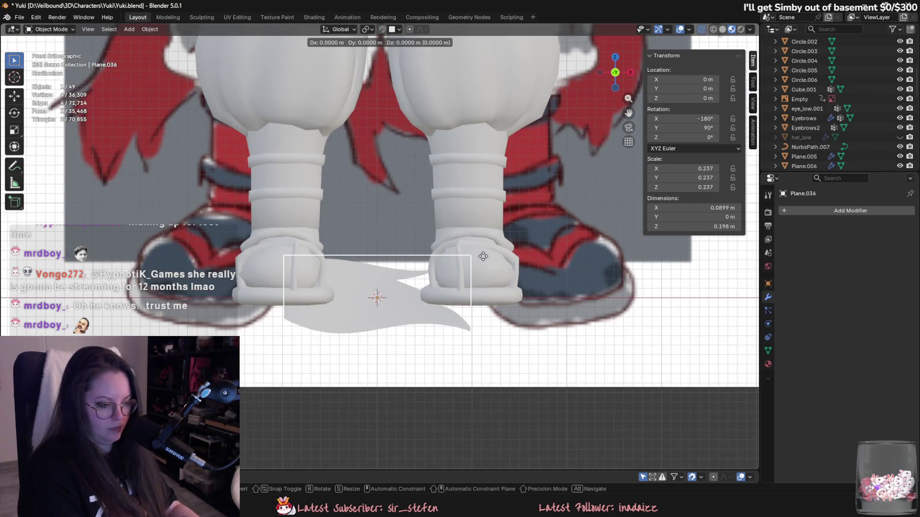
type("0.1")
key("Return")
scroll(483, 256, "down", 8)
mouse_move(493, 261)
middle_mouse_down("shift")
mouse_move(493, 333)
mouse_move(506, 334)
middle_mouse_up("shift")
left_click(615, 84)
middle_click_drag(576, 151, 441, 265)
scroll(440, 266, "up", 8)
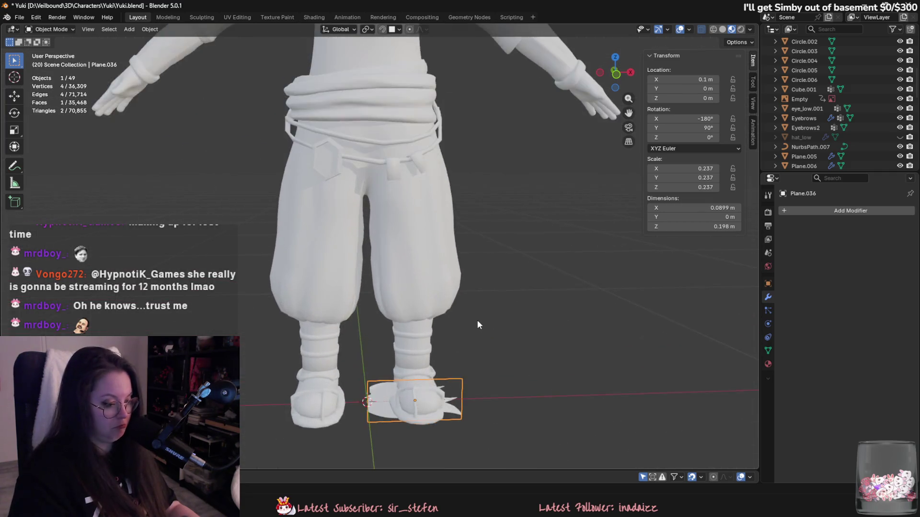
middle_click_drag(477, 320, 435, 257, "shift")
scroll(452, 323, "down", 2)
Step: Apply all transforms to the copied card, Plane.036
key("ctrl+a")
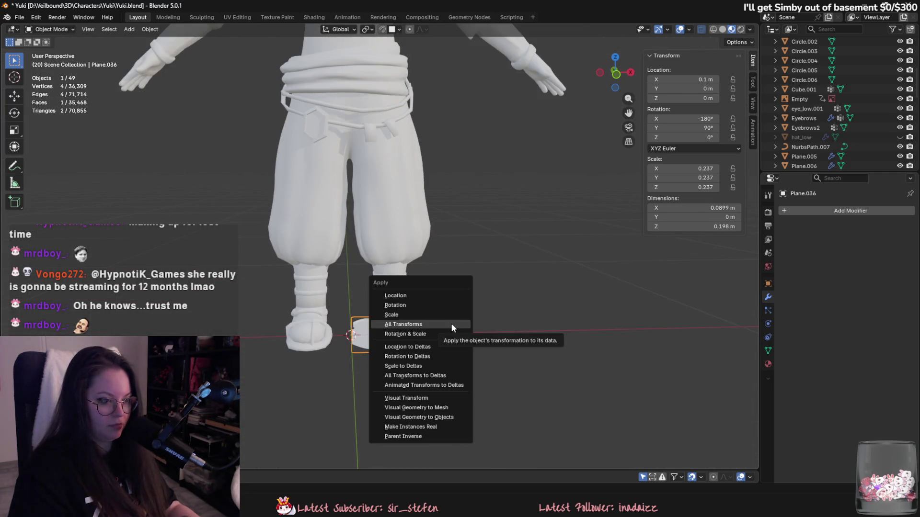
left_click(451, 324)
scroll(483, 225, "down", 3)
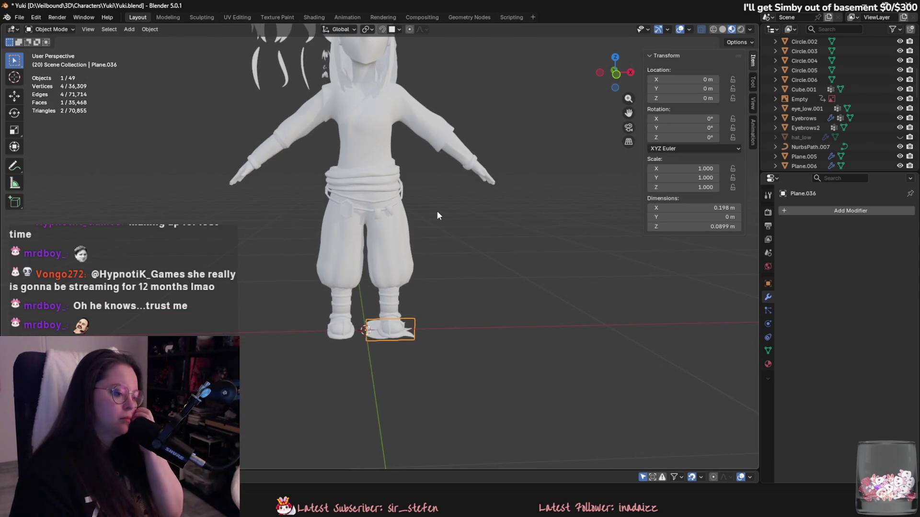
scroll(422, 321, "up", 2)
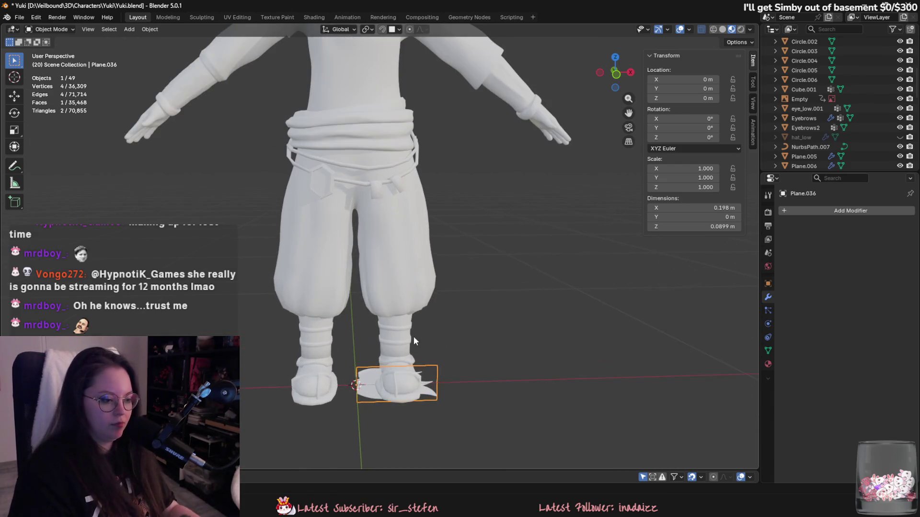
Step: Add four loop cuts across the flat strand in Edit Mode
key("Tab")
scroll(387, 249, "up", 3)
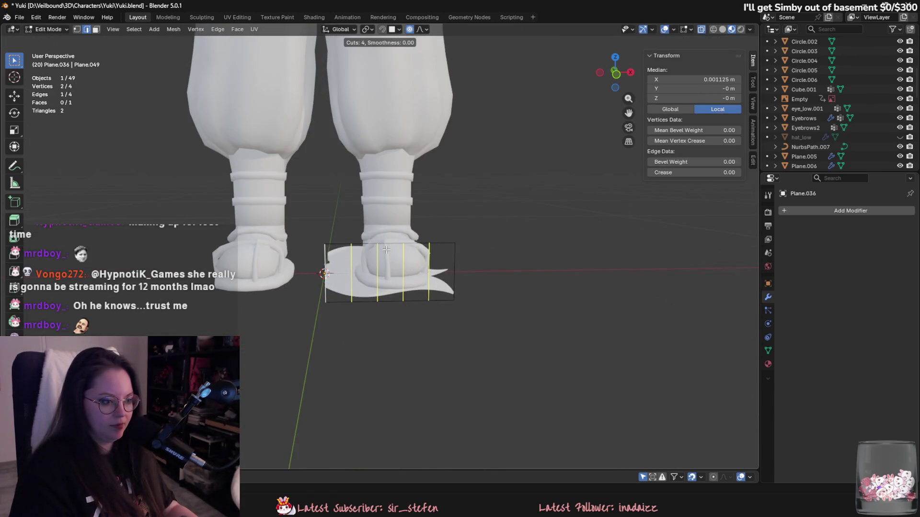
left_click(386, 250)
scroll(476, 203, "down", 3)
scroll(356, 267, "up", 1)
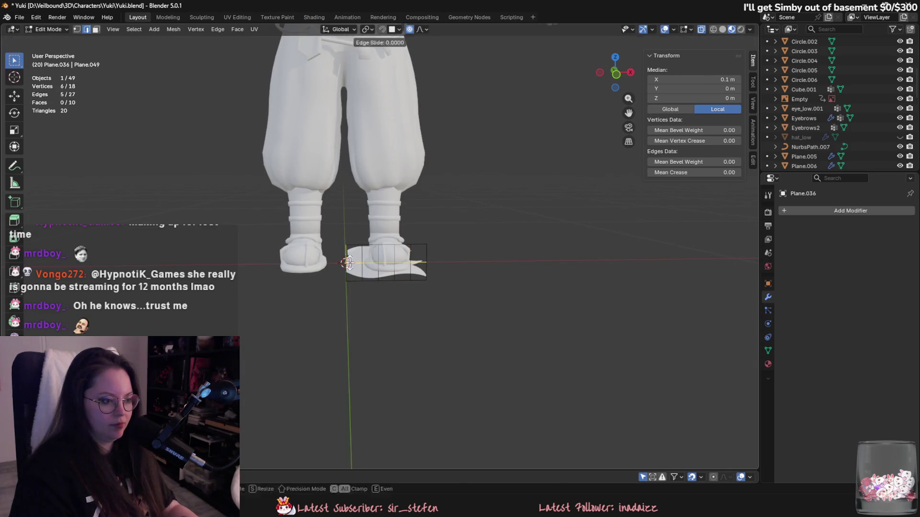
right_click(349, 263)
key("Tab")
Step: Delete the mirrored strand on the back of the head, then restore it with undo
scroll(481, 248, "down", 4)
mouse_move(432, 286)
middle_mouse_down()
mouse_move(274, 272)
mouse_move(437, 110)
mouse_move(351, 231)
middle_mouse_up()
scroll(398, 165, "up", 3)
scroll(397, 119, "up", 2)
left_click(398, 119)
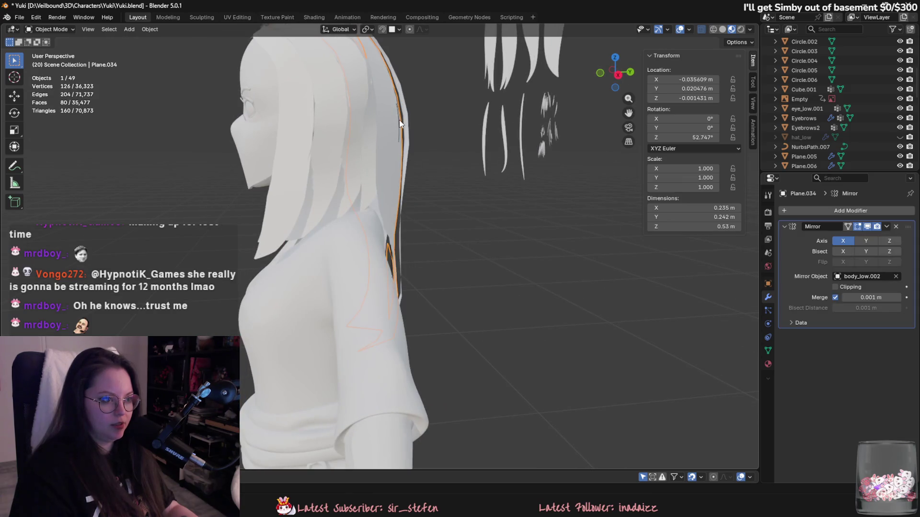
key("Delete")
scroll(406, 254, "down", 3)
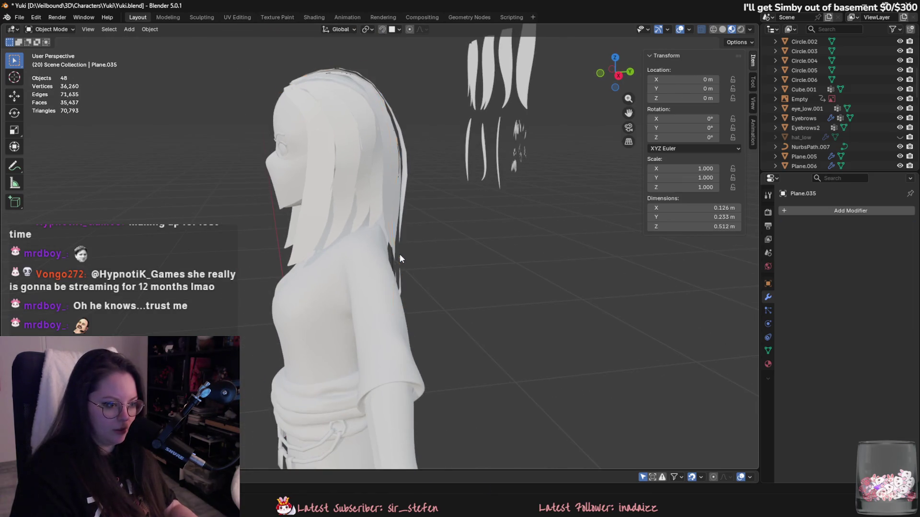
key("ctrl+z")
scroll(392, 264, "up", 2)
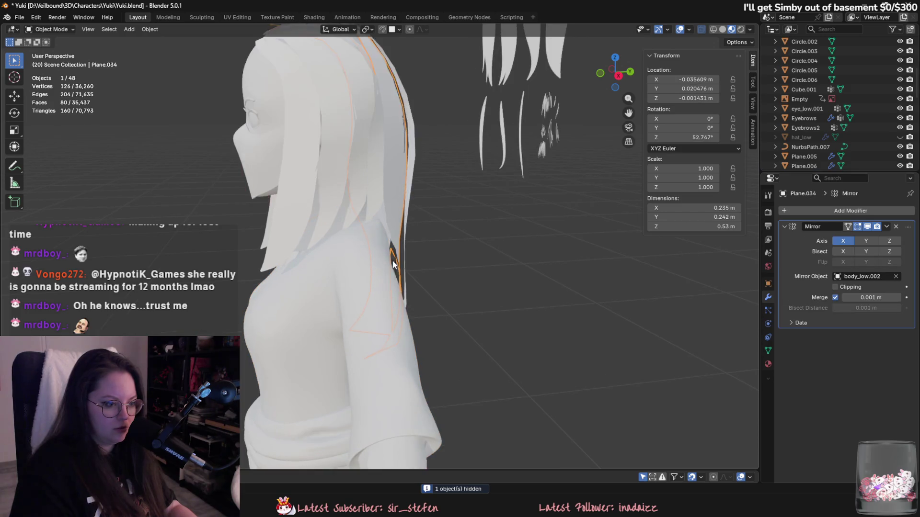
scroll(393, 265, "up", 2)
Step: Duplicate the hair guide curve in place and shift its control points along Y
left_click(405, 259)
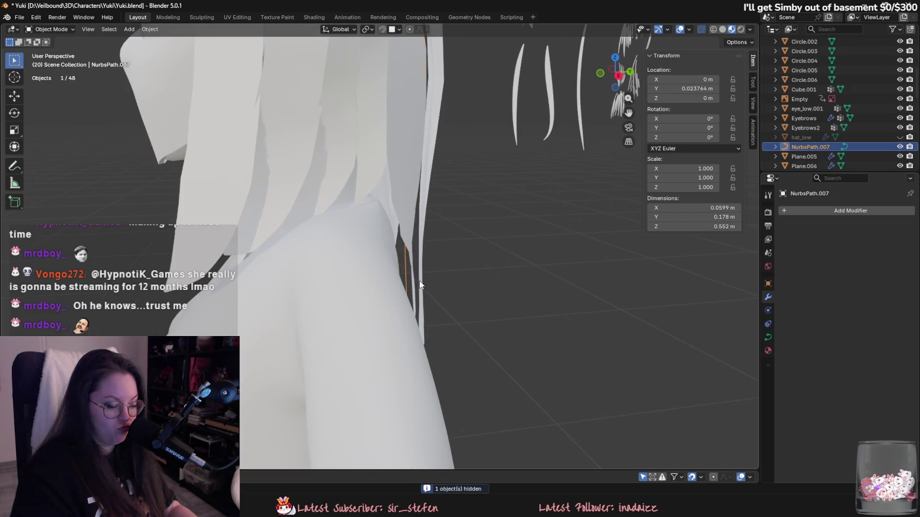
scroll(420, 295, "down", 6)
key("shift+d")
key("Escape")
key("Tab")
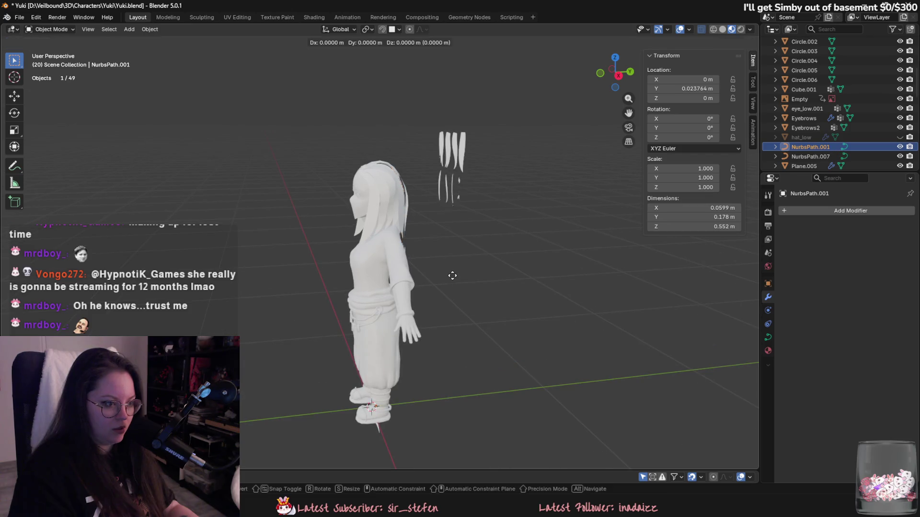
key("g")
key("y")
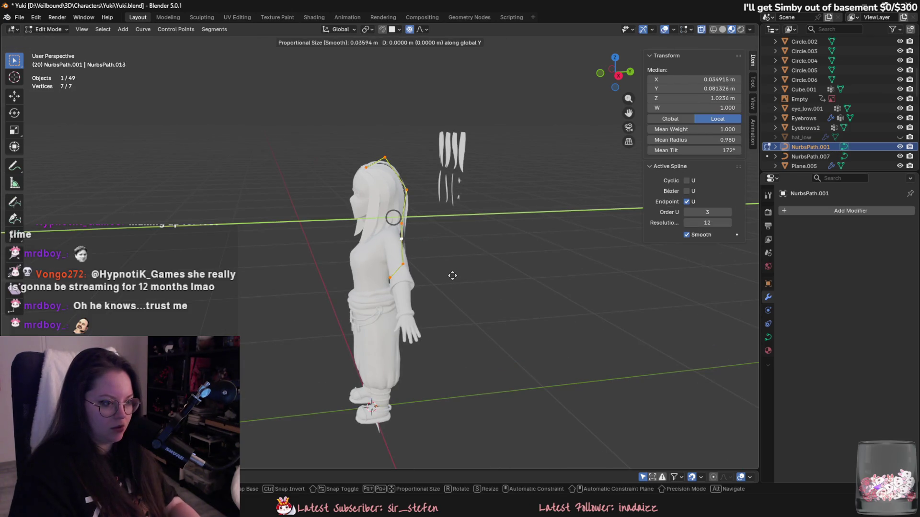
left_click(463, 276)
key("Tab")
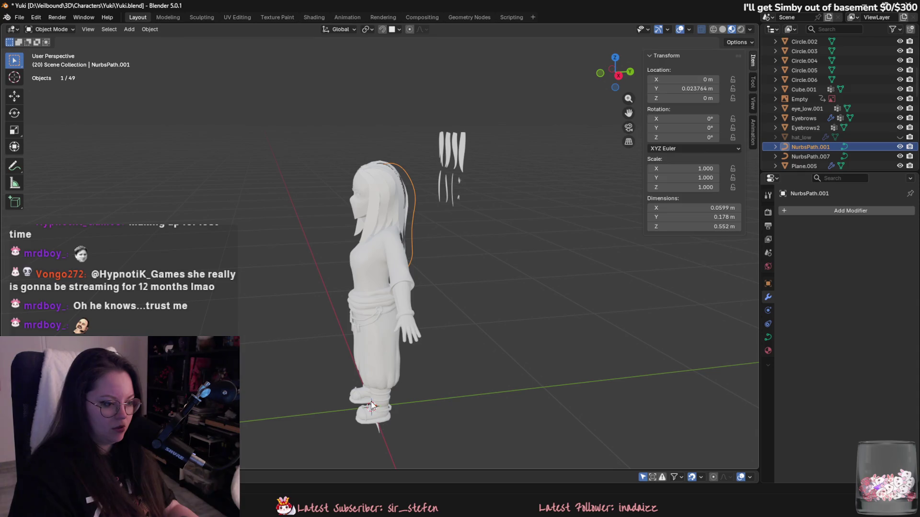
Step: Add a Curve modifier to Plane.036, replacing an accidentally added Cast modifier
left_click(850, 211)
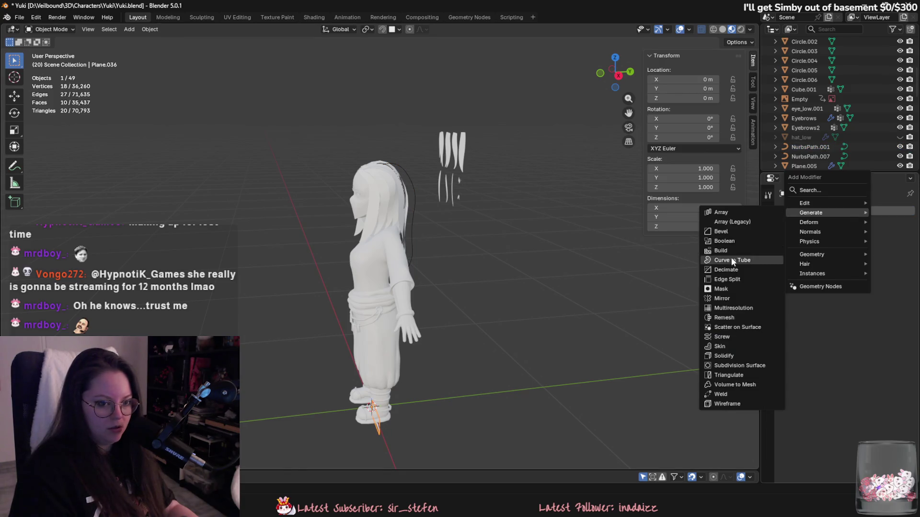
type("ca")
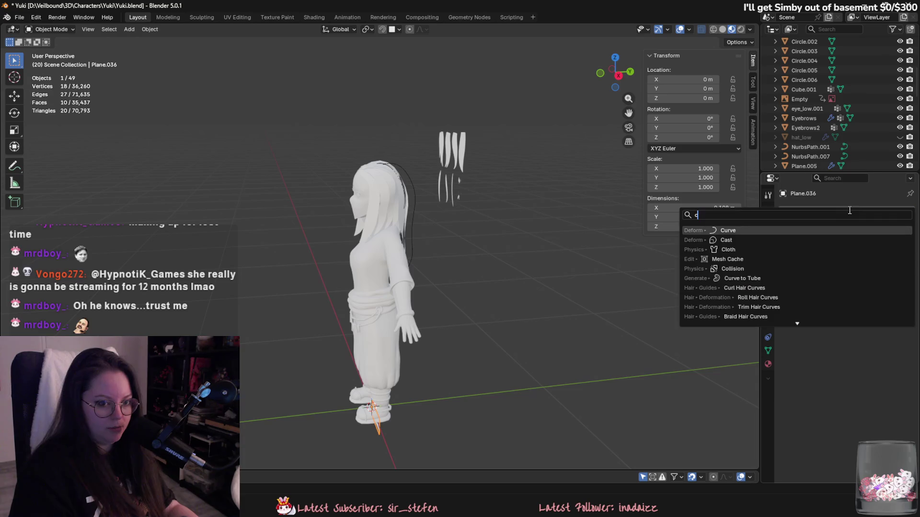
key("Return")
scroll(481, 242, "up", 5)
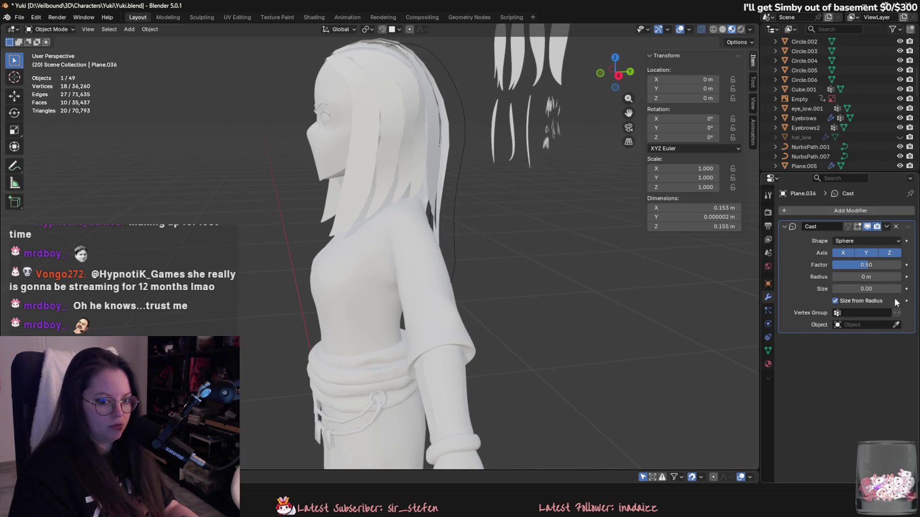
scroll(645, 259, "down", 2)
key("ctrl+z")
left_click(879, 211)
type("c")
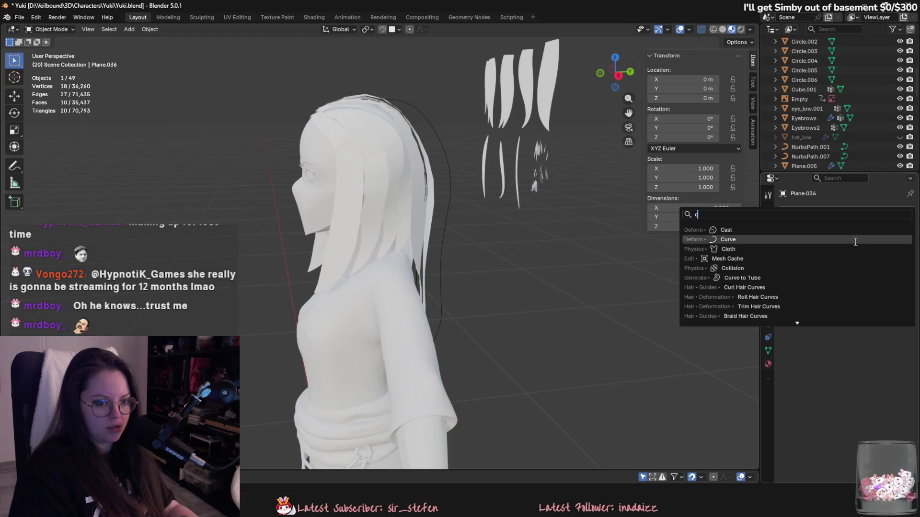
left_click(855, 240)
Step: Reshape the NurbsPath.001 guide curve by moving its control points
left_click(441, 149)
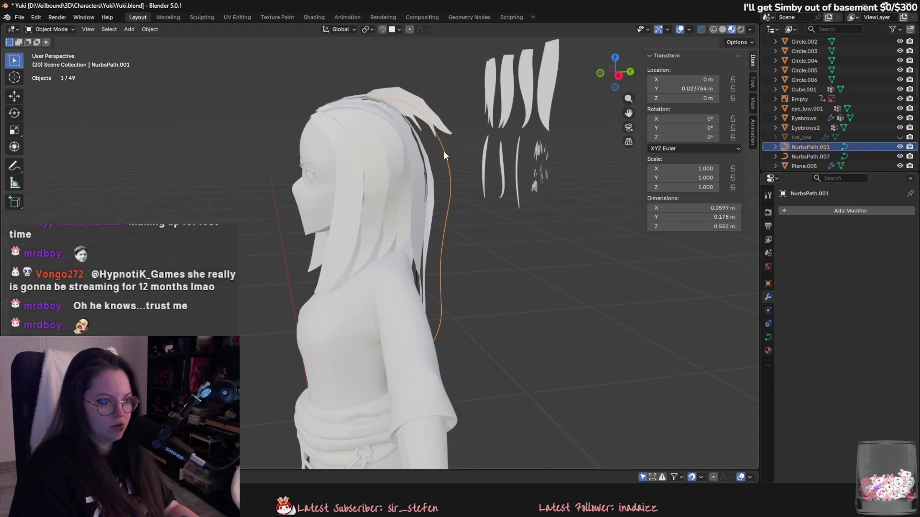
key("Tab")
key("g")
mouse_move(433, 139)
middle_mouse_down()
mouse_move(354, 158)
mouse_move(459, 231)
mouse_move(527, 261)
mouse_move(464, 267)
mouse_move(546, 273)
mouse_move(556, 250)
middle_mouse_up()
left_click(347, 160)
key("g")
left_click(569, 277)
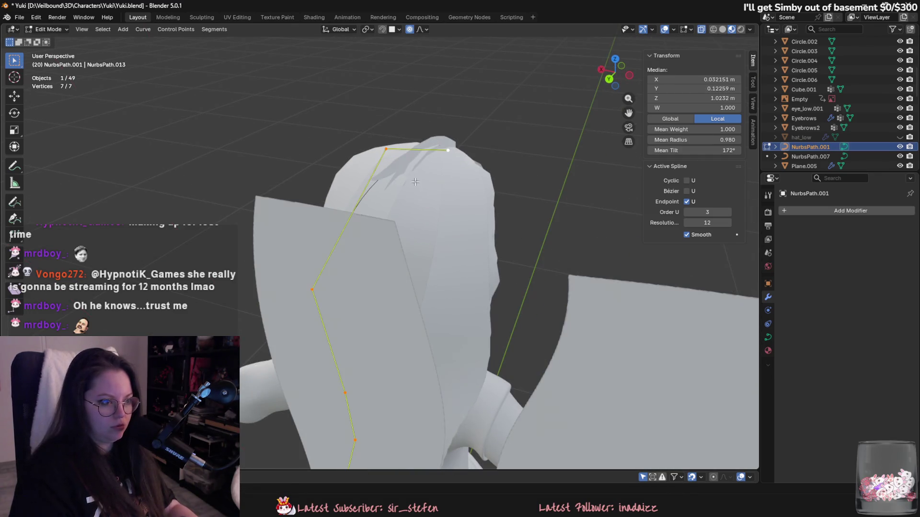
Step: Tilt the guide curve's top control point with Ctrl+T
middle_click_drag(469, 222, 407, 158)
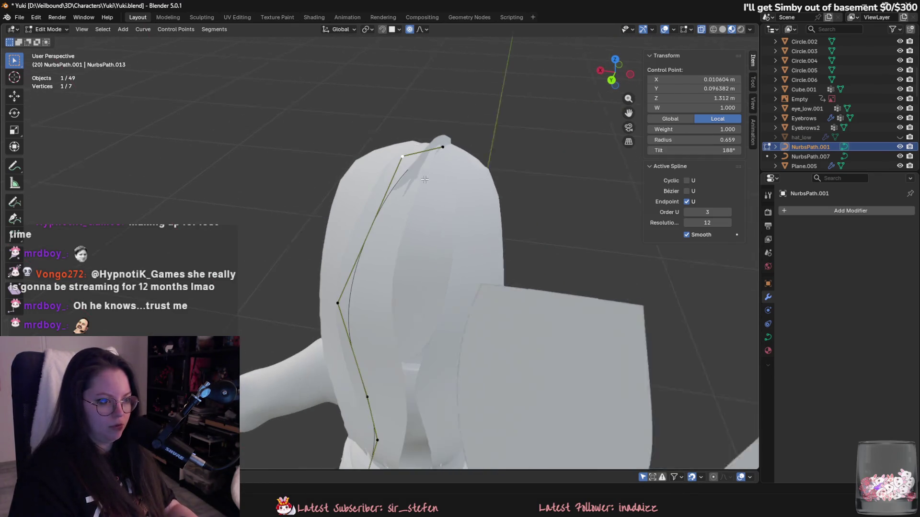
left_click(404, 157)
key("ctrl+t")
scroll(505, 226, "down", 5)
key("Tab")
Step: Stretch the curved strand's vertices along X in Edit Mode
mouse_move(505, 227)
middle_mouse_down()
mouse_move(479, 195)
mouse_move(430, 326)
mouse_move(457, 402)
middle_mouse_up()
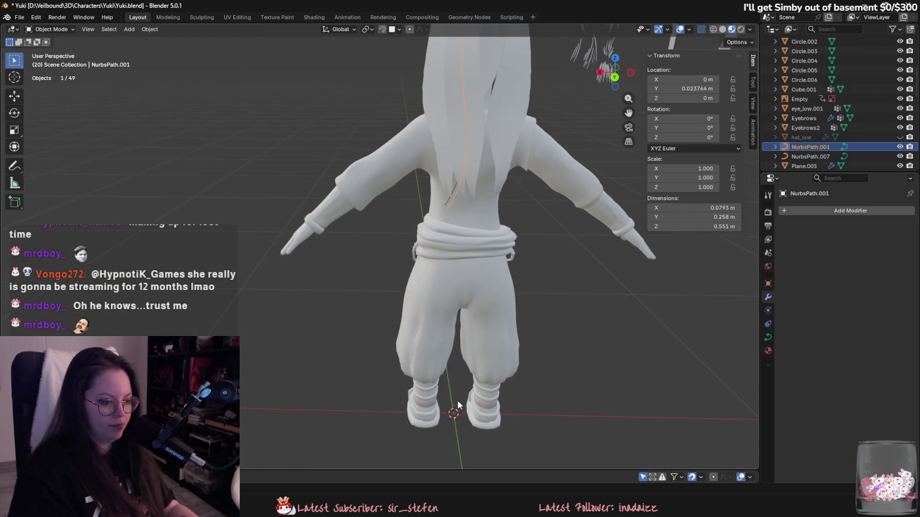
middle_click_drag(533, 183, 521, 398, "shift")
left_click(468, 201)
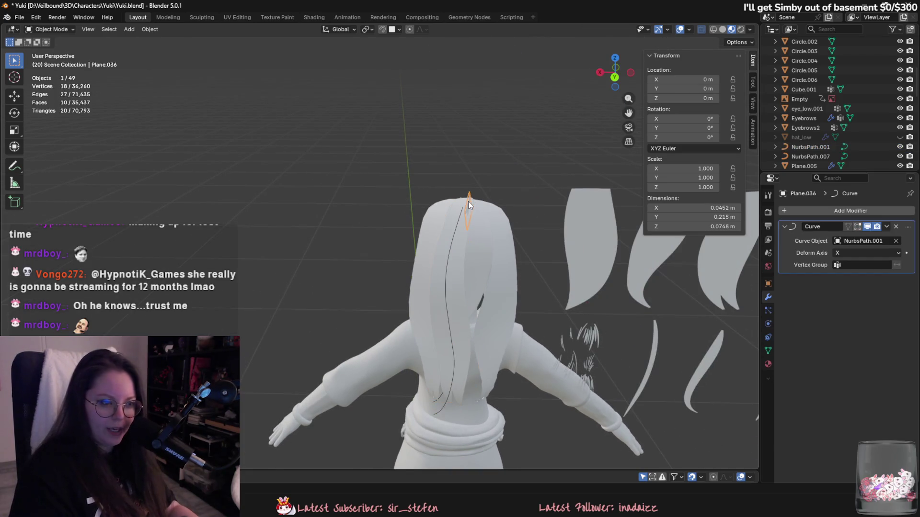
scroll(461, 307, "down", 3)
key("Tab")
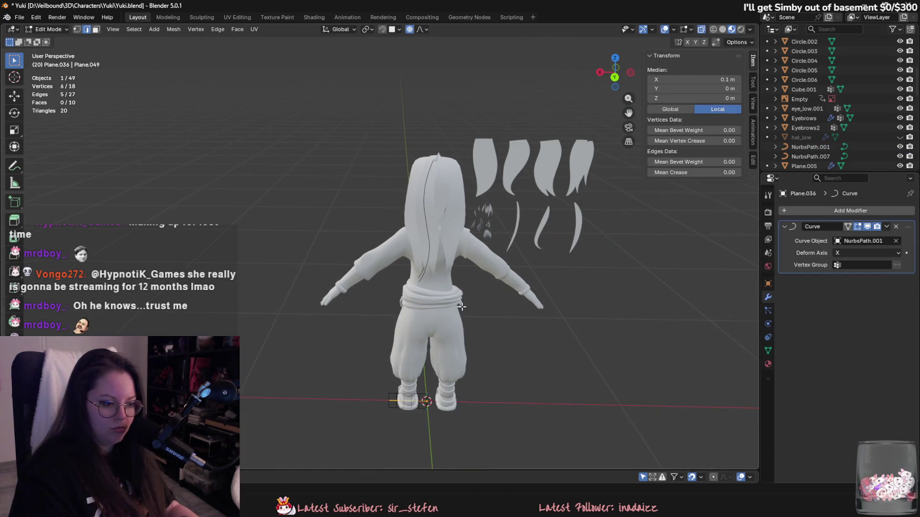
key("g")
key("x")
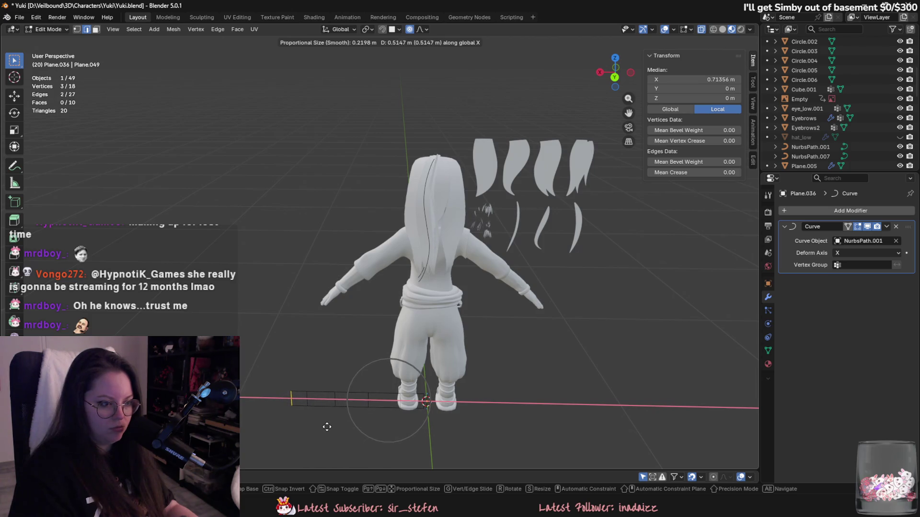
Step: Confirm the strand's slide, then tilt and move the first selected NurbsPath.001 control point
left_click(327, 426)
key("Tab")
scroll(433, 330, "up", 4)
left_click(391, 276)
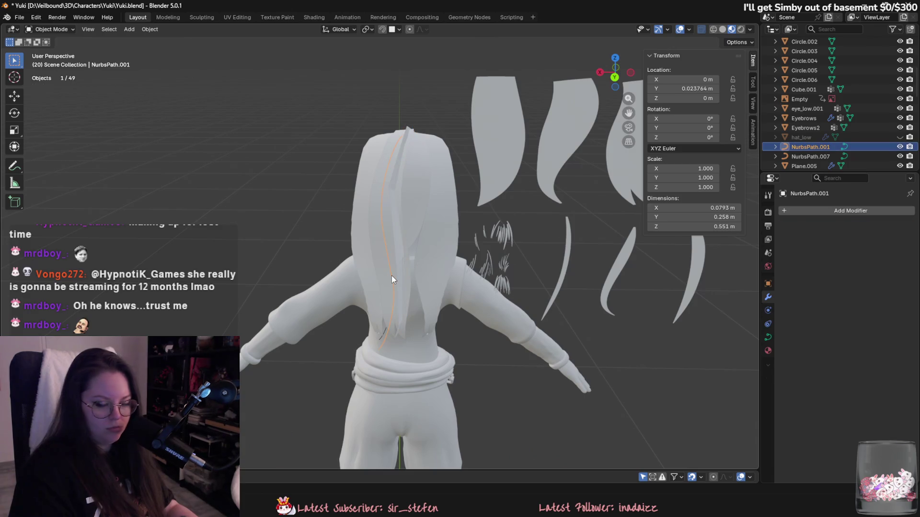
key("Tab")
mouse_move(392, 280)
middle_mouse_down()
mouse_move(457, 354)
mouse_move(421, 336)
mouse_move(383, 357)
mouse_move(359, 282)
middle_mouse_up()
scroll(421, 335, "up", 3)
key("ctrl+t")
left_click(367, 361)
key("g")
left_click(396, 288)
Step: Move and twist the upper NurbsPath.001 points so the strand passes behind the head
mouse_move(358, 152)
middle_mouse_down()
mouse_move(378, 158)
mouse_move(364, 161)
middle_mouse_up()
key("g")
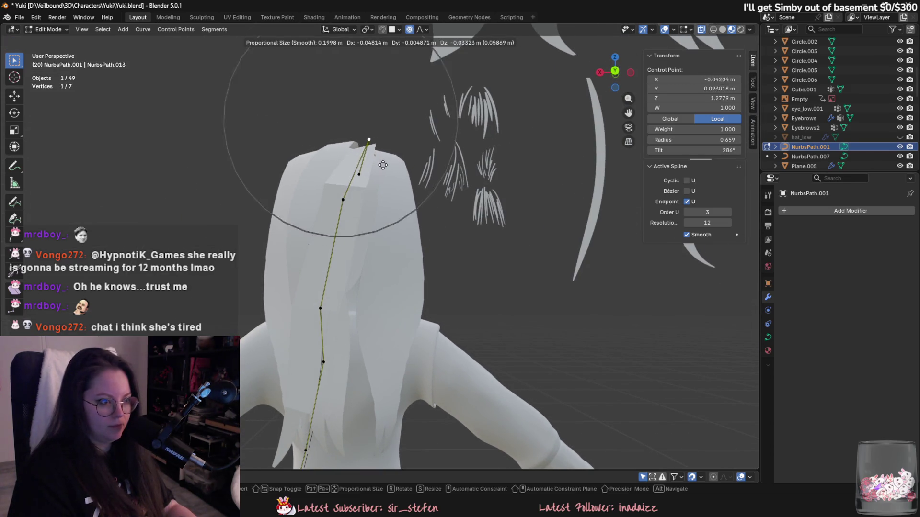
left_click(387, 156)
key("ctrl+t")
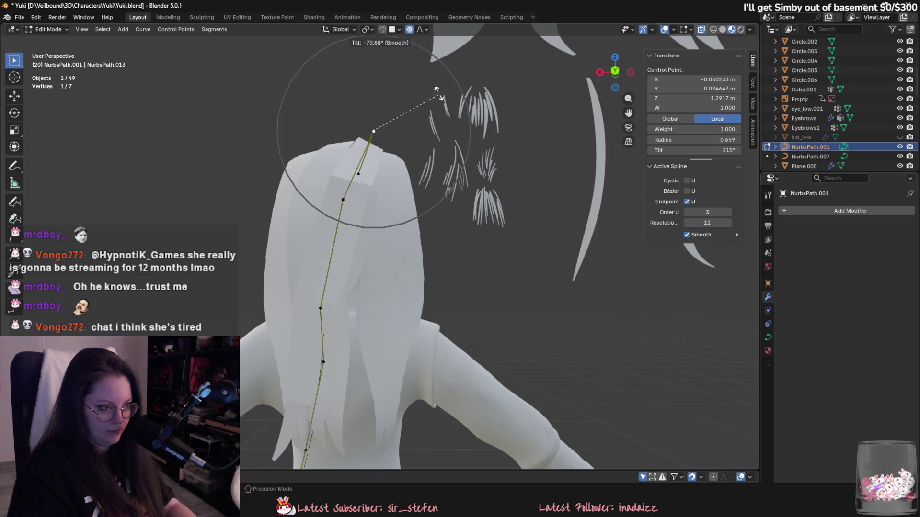
key("g")
mouse_move(361, 214)
middle_mouse_down()
mouse_move(364, 192)
mouse_move(386, 251)
middle_mouse_up()
left_click(368, 201)
key("g")
mouse_move(331, 263)
middle_mouse_down("alt")
mouse_move(486, 333)
mouse_move(459, 249)
middle_mouse_up("alt")
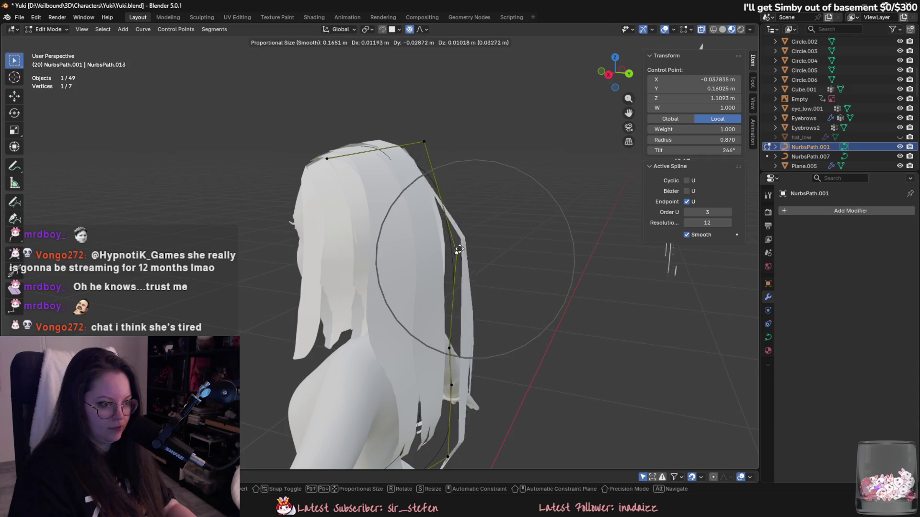
left_click(434, 235)
Step: Delete one extra control point and pull the lowest point down the character's back
left_click(448, 348)
middle_click_drag(448, 348, 492, 308)
key("g")
left_click(473, 243)
right_click(488, 312)
left_click(487, 310)
left_click(494, 376)
key("g")
left_click(466, 317)
mouse_move(445, 391)
middle_mouse_down()
mouse_move(391, 372)
mouse_move(403, 382)
middle_mouse_up()
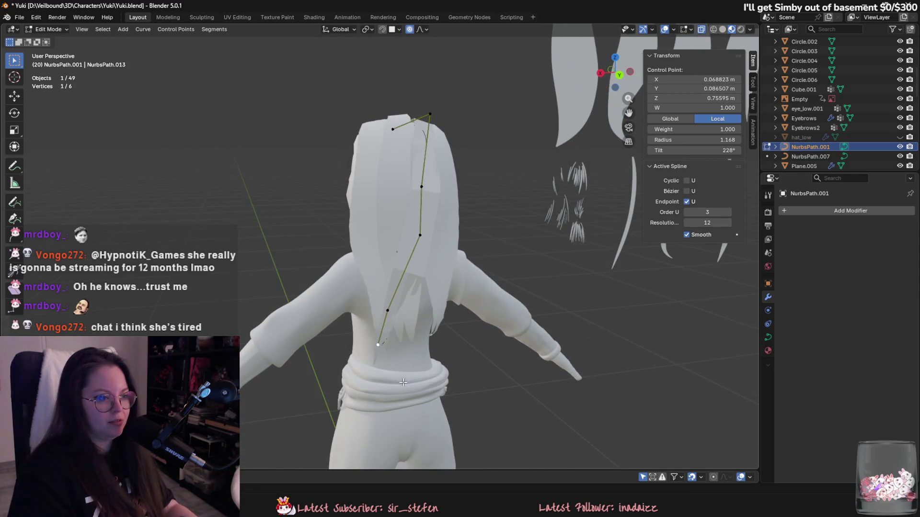
Step: Select and compare the Plane.036 strand with the overlapping Plane.034 strand
key("Tab")
left_click(412, 269)
right_click(412, 269)
left_click(429, 269)
scroll(431, 271, "up", 2)
mouse_move(431, 272)
middle_mouse_down()
mouse_move(423, 303)
mouse_move(372, 154)
mouse_move(332, 147)
mouse_move(321, 314)
mouse_move(404, 338)
mouse_move(435, 332)
mouse_move(427, 339)
mouse_move(438, 309)
middle_mouse_up()
left_click(381, 159)
left_click(387, 334)
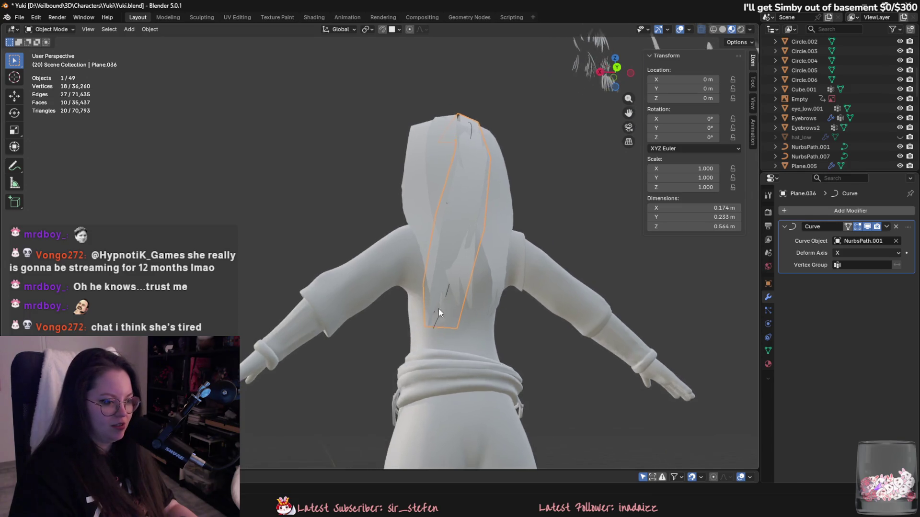
scroll(475, 332, "down", 5)
scroll(467, 361, "up", 5)
Step: Hide the Plane.033 strand and the NurbsPath.007 curve
key("h")
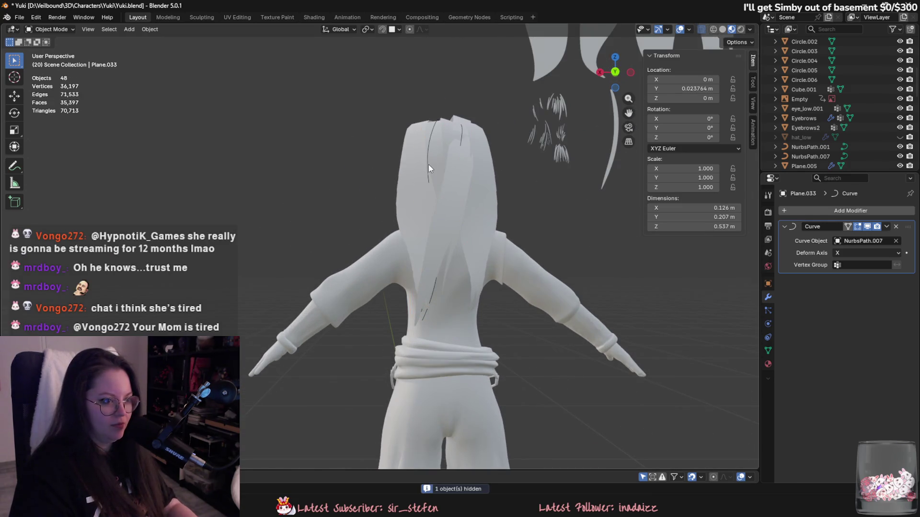
left_click(427, 159)
left_click(429, 138)
key("KP_Decimal")
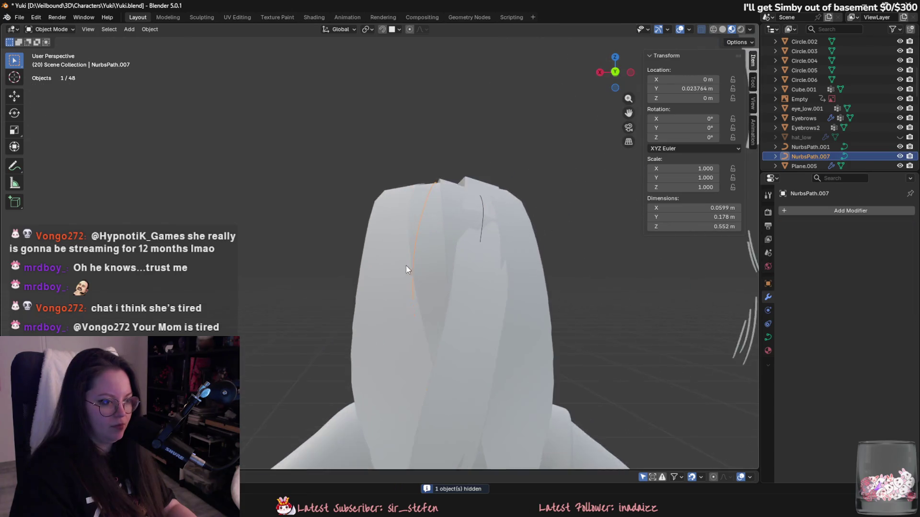
key("h")
Step: Reposition one more NurbsPath.001 control point using proportional editing
left_click(490, 269)
key("Tab")
middle_click_drag(507, 304, 520, 240)
left_click(517, 235)
key("g")
left_click(523, 223)
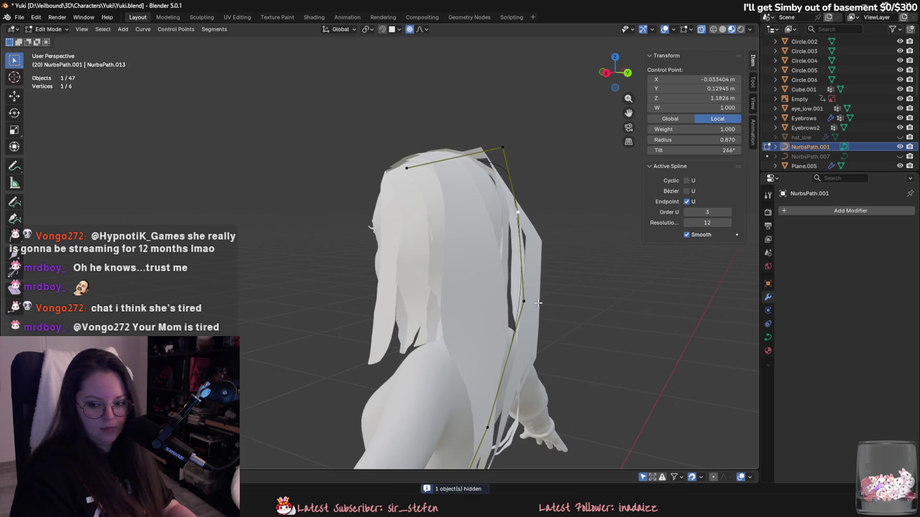
scroll(523, 222, "down", 5)
key("Tab")
Step: Open Plane.036 in Edit Mode with all 18 vertices selected
middle_click_drag(517, 390, 458, 236)
left_click(467, 148)
key("Tab")
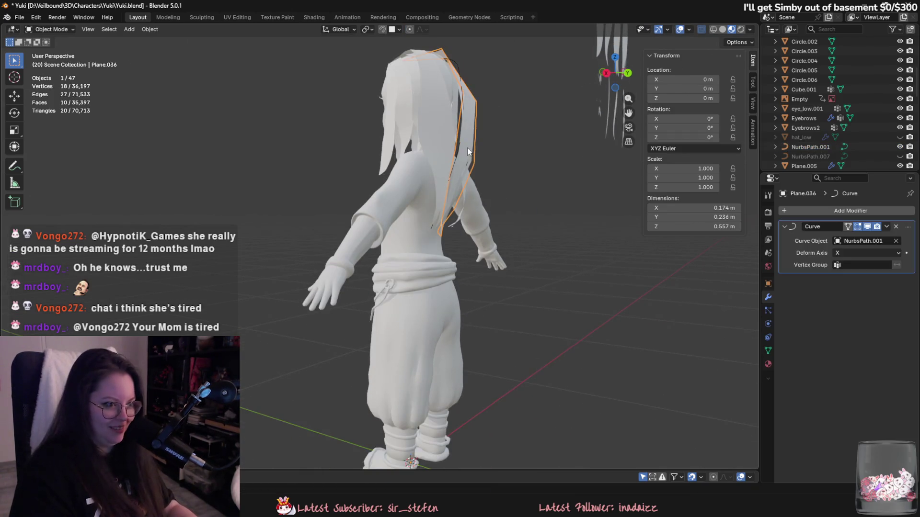
middle_click_drag(467, 147, 443, 313)
middle_click_drag(400, 368, 376, 343)
key("a")
right_click(352, 343)
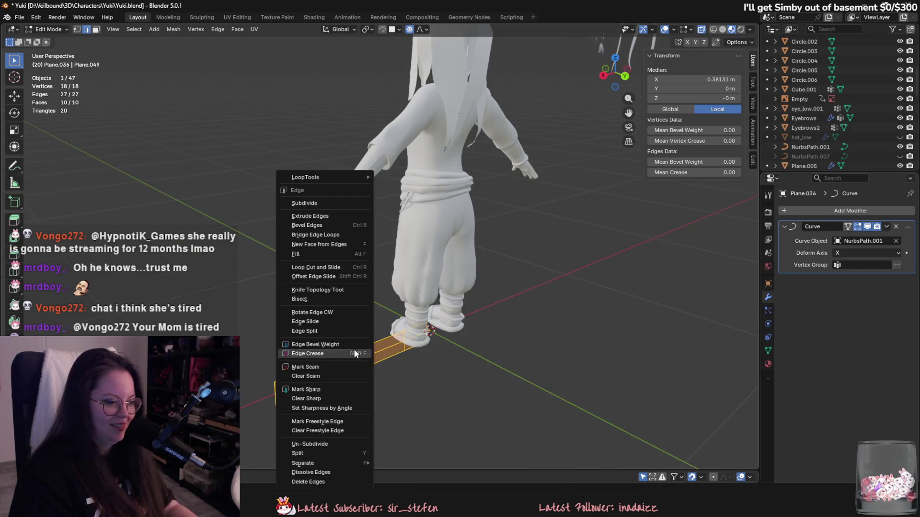
Step: Subdivide Plane.036 and dissolve its lengthwise edge loops, giving 20 segments along its length
left_click(326, 204)
left_click(285, 330, "alt")
left_click(286, 336, "alt+shift")
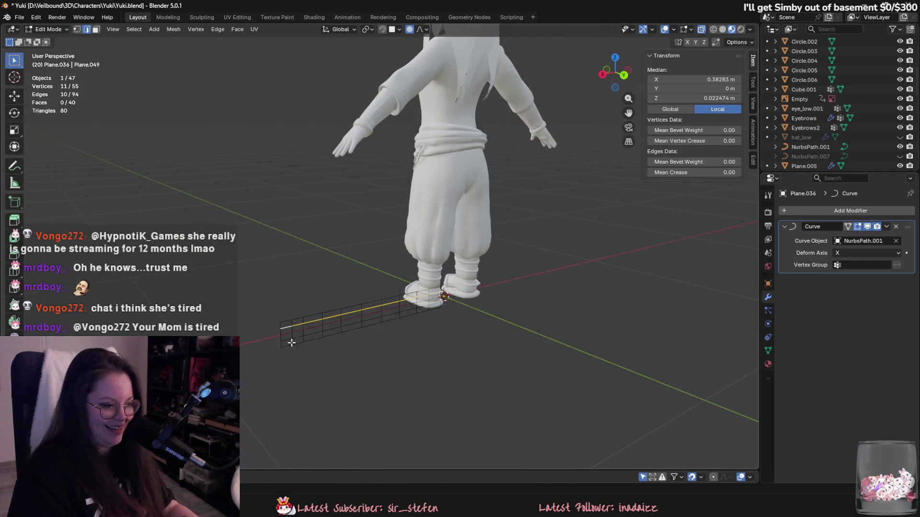
right_click(286, 340)
left_click(275, 472)
key("Tab")
Step: Reveal all hidden objects, then hide the hat_low hat again
mouse_move(348, 406)
middle_mouse_down()
mouse_move(463, 366)
mouse_move(490, 327)
mouse_move(508, 188)
mouse_move(496, 229)
mouse_move(467, 246)
middle_mouse_up()
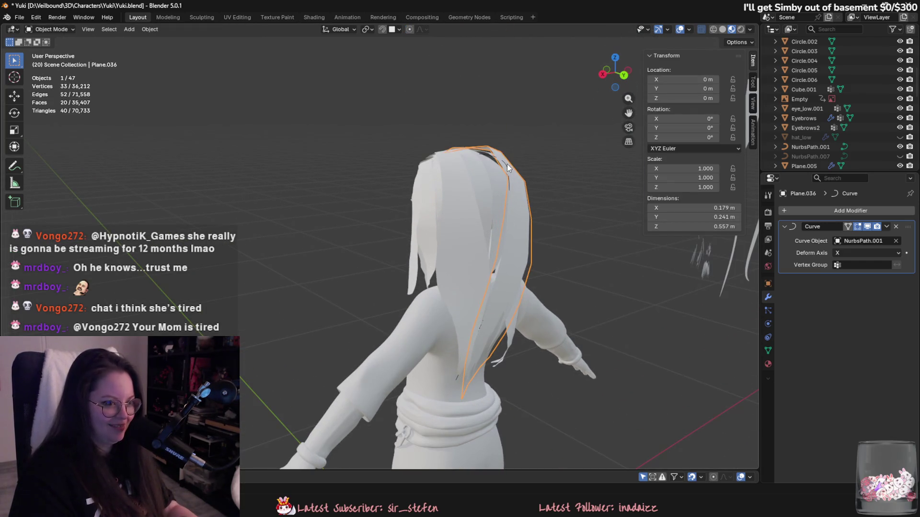
left_click(504, 164)
key("alt+h")
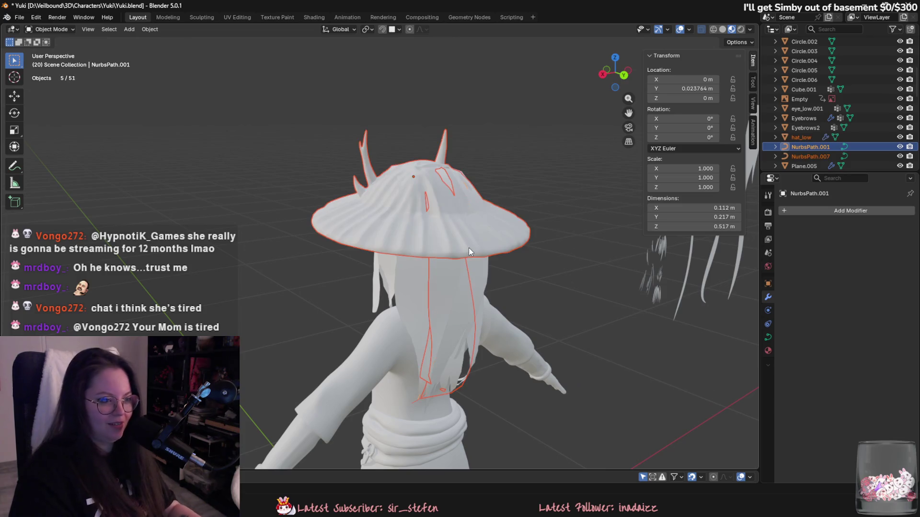
left_click(469, 247)
key("h")
Step: Cycle through the overlapping hair strands, settling on Plane.034
left_click(465, 184)
key("Tab")
mouse_move(465, 184)
middle_mouse_down()
mouse_move(450, 218)
mouse_move(450, 252)
mouse_move(464, 199)
middle_mouse_up()
key("Tab")
left_click(468, 216)
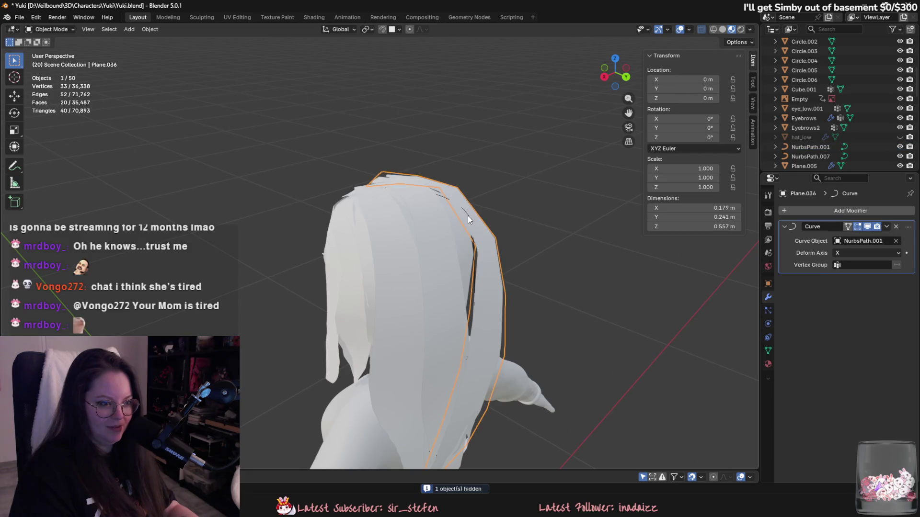
left_click(440, 196)
left_click(441, 197)
left_click(456, 243)
mouse_move(457, 245)
middle_mouse_down()
mouse_move(454, 221)
mouse_move(375, 238)
mouse_move(438, 206)
middle_mouse_up()
Step: Start tilting NurbsPath.001's top control point in Edit Mode
left_click(447, 200)
key("Tab")
key("ctrl+t")
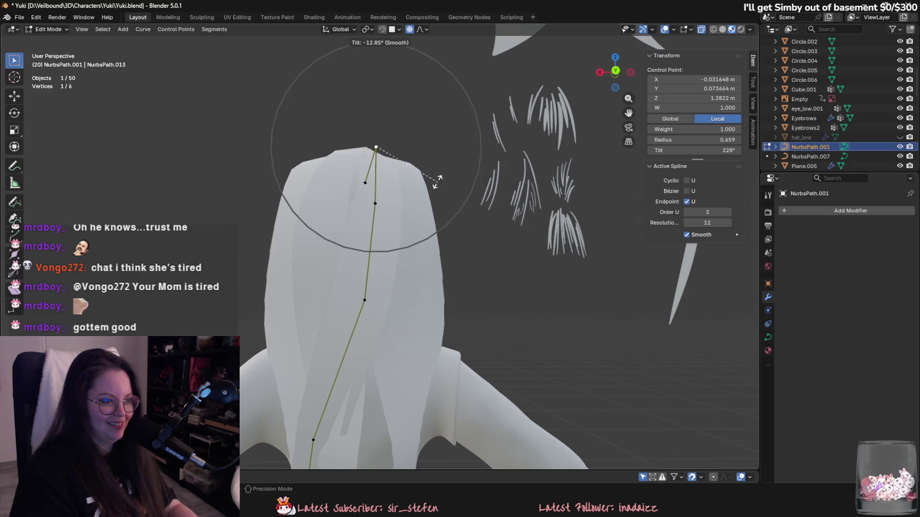
Step: Set the twist of NurbsPath.001's top control point
middle_click_drag(429, 280, 464, 215)
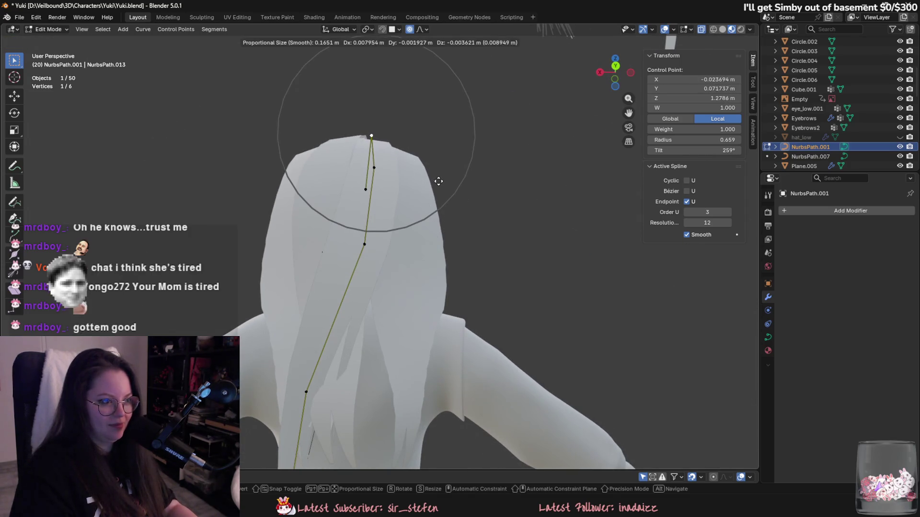
left_click(437, 181)
middle_click_drag(434, 212, 458, 237)
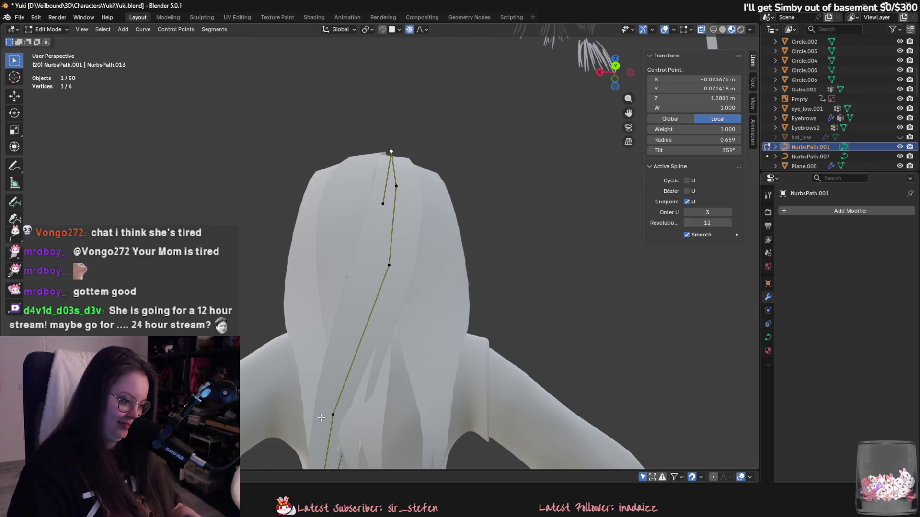
middle_click_drag(477, 235, 432, 269)
Step: Twist and move a lower control point so the strand follows the back
left_click(396, 402)
key("ctrl+t")
mouse_move(414, 439)
middle_mouse_down()
mouse_move(422, 384)
mouse_move(445, 364)
mouse_move(492, 353)
mouse_move(582, 366)
middle_mouse_up()
mouse_move(606, 335)
middle_mouse_down()
mouse_move(484, 361)
mouse_move(417, 401)
middle_mouse_up()
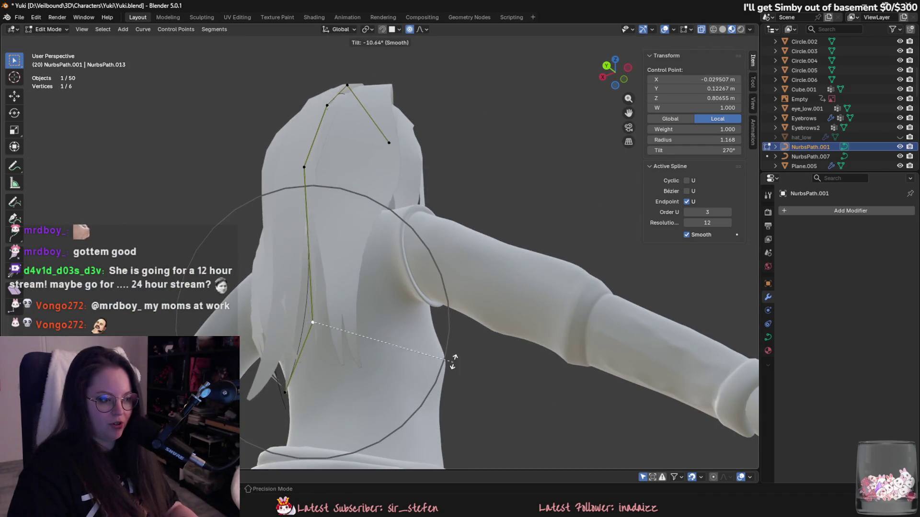
left_click(448, 375)
mouse_move(447, 375)
middle_mouse_down()
mouse_move(506, 381)
mouse_move(525, 404)
middle_mouse_up()
key("g")
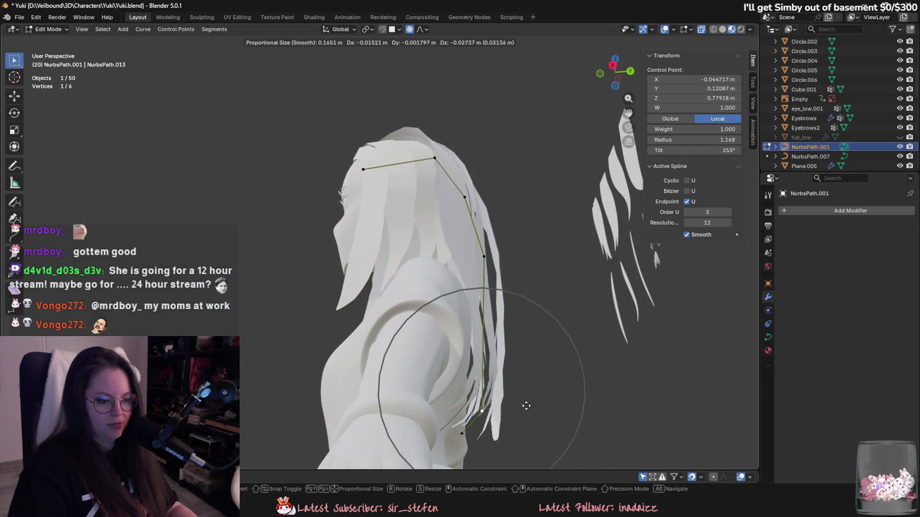
left_click(459, 461)
middle_click_drag(459, 460, 417, 445)
key("ctrl+t")
left_click(413, 440)
Step: Tilt the upper point and shift the middle point with proportional editing
left_click(460, 414)
key("ctrl+t")
left_click(494, 452)
left_click(427, 217)
mouse_move(428, 217)
middle_mouse_down()
mouse_move(548, 259)
mouse_move(548, 354)
mouse_move(584, 358)
middle_mouse_up()
key("g")
left_click(542, 355)
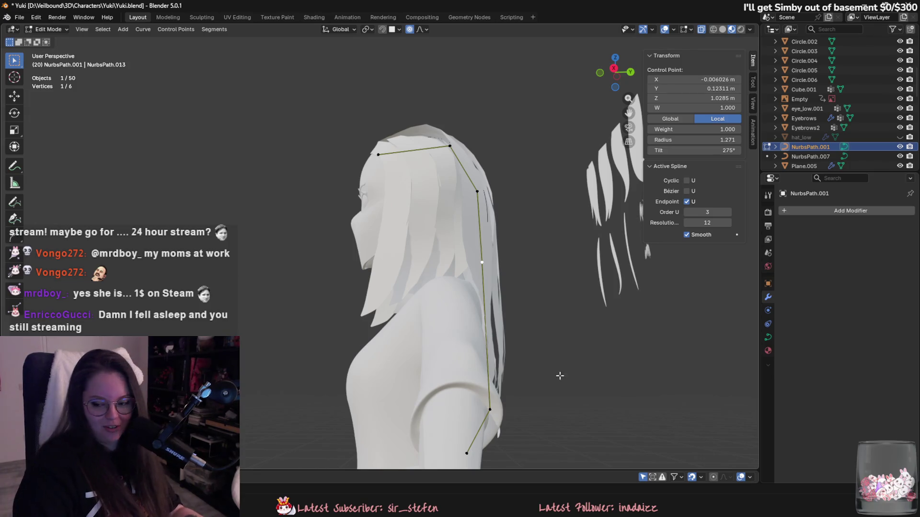
middle_click_drag(510, 263, 490, 403)
mouse_move(467, 204)
middle_mouse_down()
mouse_move(556, 305)
mouse_move(424, 254)
mouse_move(529, 315)
mouse_move(477, 319)
mouse_move(513, 335)
middle_mouse_up()
key("g")
left_click(422, 254)
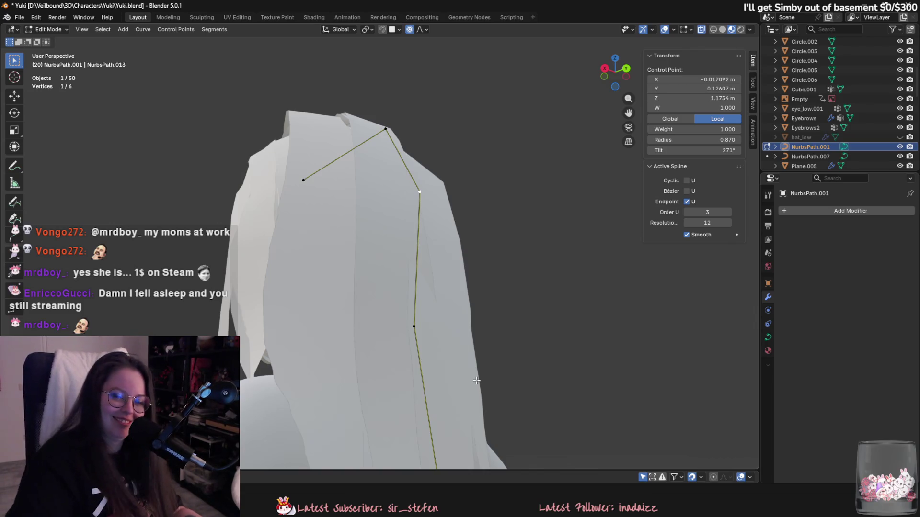
Step: Retwist the top point to a 251° tilt so the strand lies flat over the crown
mouse_move(476, 381)
middle_mouse_down()
mouse_move(550, 359)
mouse_move(464, 368)
middle_mouse_up()
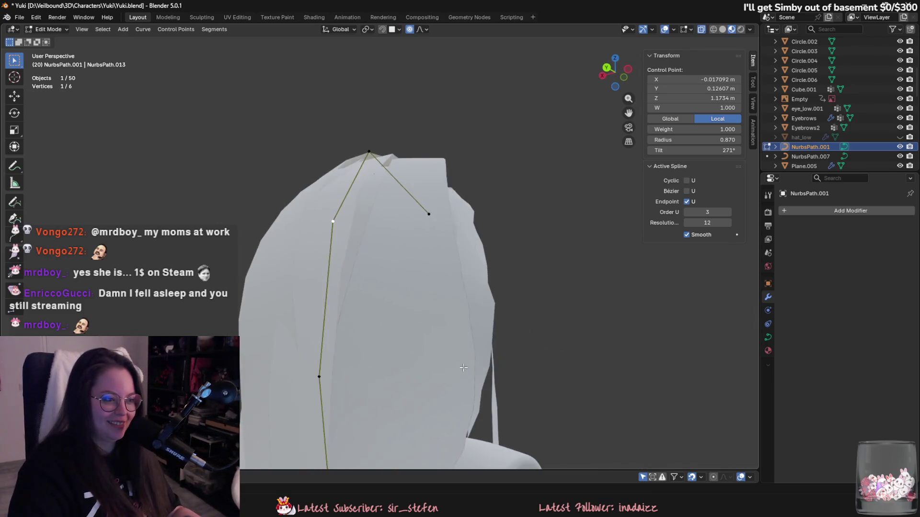
scroll(439, 272, "down", 2)
middle_click_drag(393, 156, 498, 201)
key("ctrl+t")
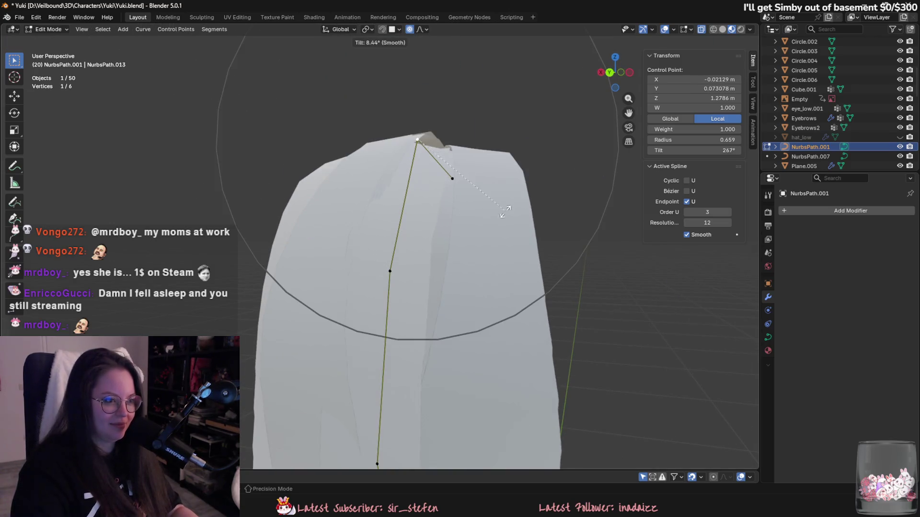
middle_click_drag(461, 143, 499, 157)
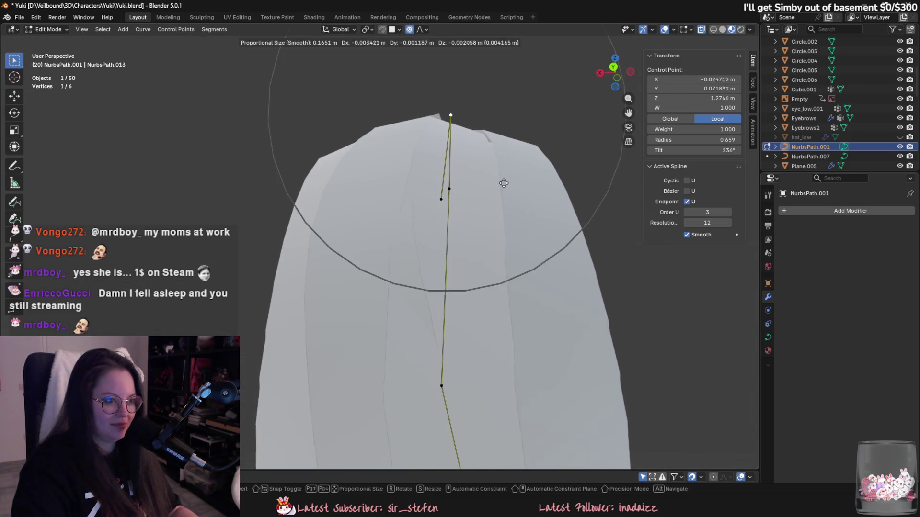
middle_click_drag(490, 213, 519, 181)
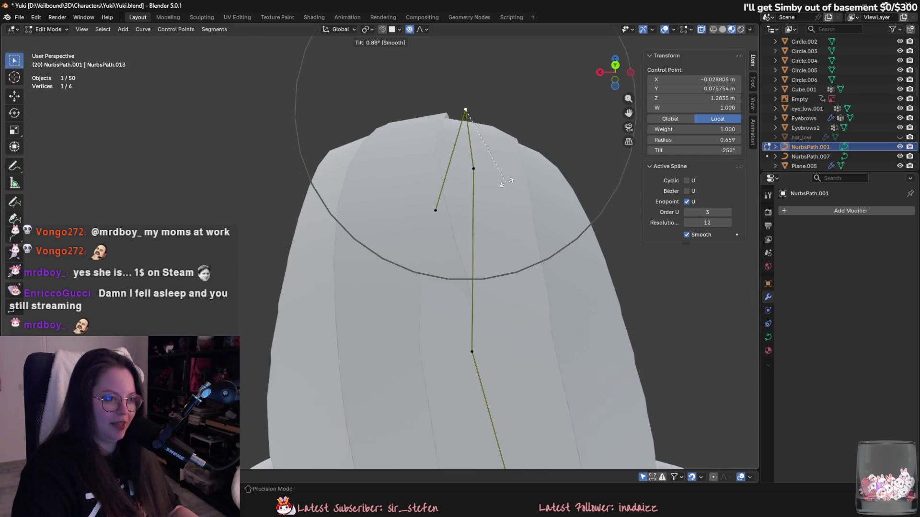
left_click(507, 180)
mouse_move(511, 164)
middle_mouse_down()
mouse_move(592, 233)
mouse_move(552, 304)
middle_mouse_up()
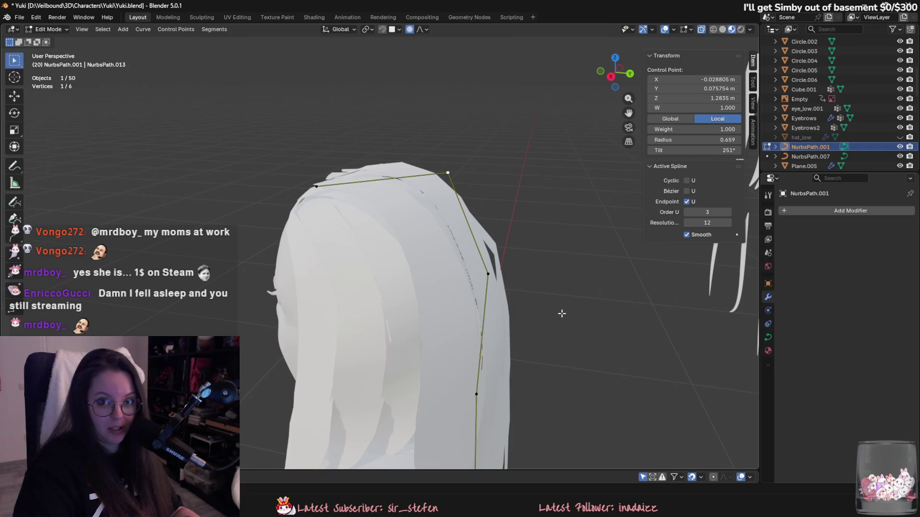
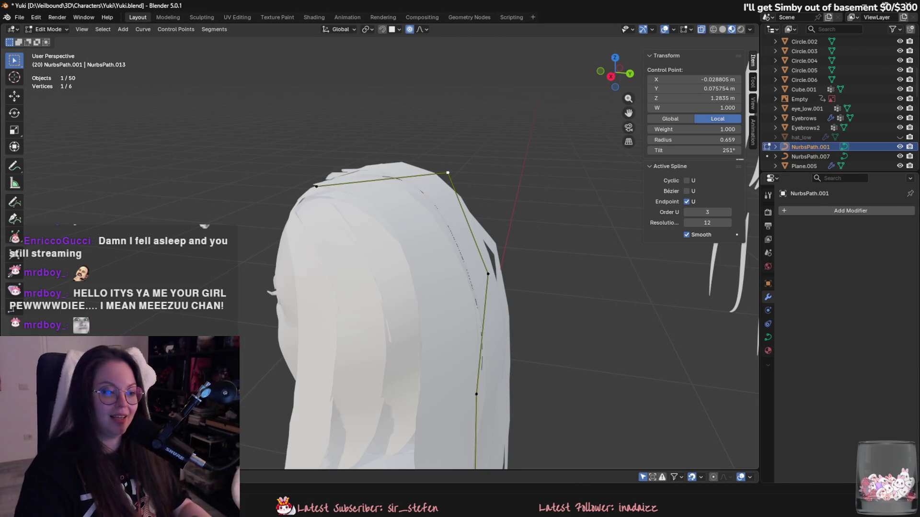
Step: Move a lower control point of the hair path back with proportional editing, then fine-tune it
mouse_move(516, 354)
middle_mouse_down()
mouse_move(473, 351)
mouse_move(434, 328)
mouse_move(450, 256)
mouse_move(431, 268)
mouse_move(450, 273)
mouse_move(383, 311)
mouse_move(412, 333)
mouse_move(549, 327)
mouse_move(529, 334)
mouse_move(514, 323)
mouse_move(568, 321)
middle_mouse_up()
left_click(293, 333)
key("g")
left_click(375, 335)
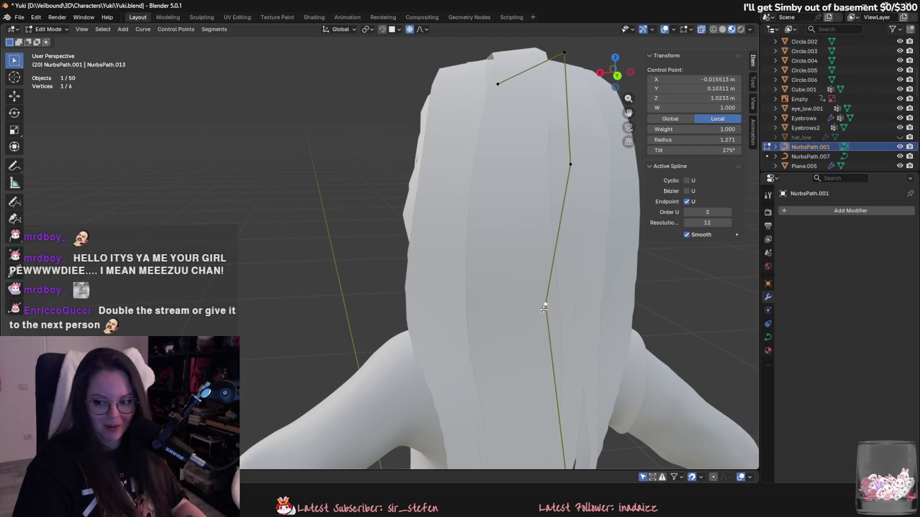
scroll(543, 309, "up", 5)
key("g")
left_click(472, 330)
middle_click_drag(472, 330, 489, 341)
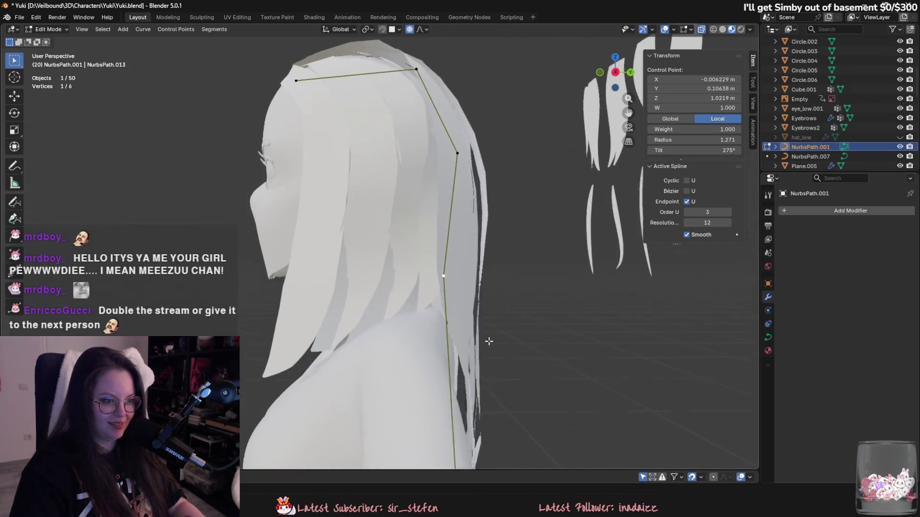
key("g")
left_click(493, 341)
Step: Shift another lower path point along the back of the head
scroll(454, 397, "down", 3, "shift")
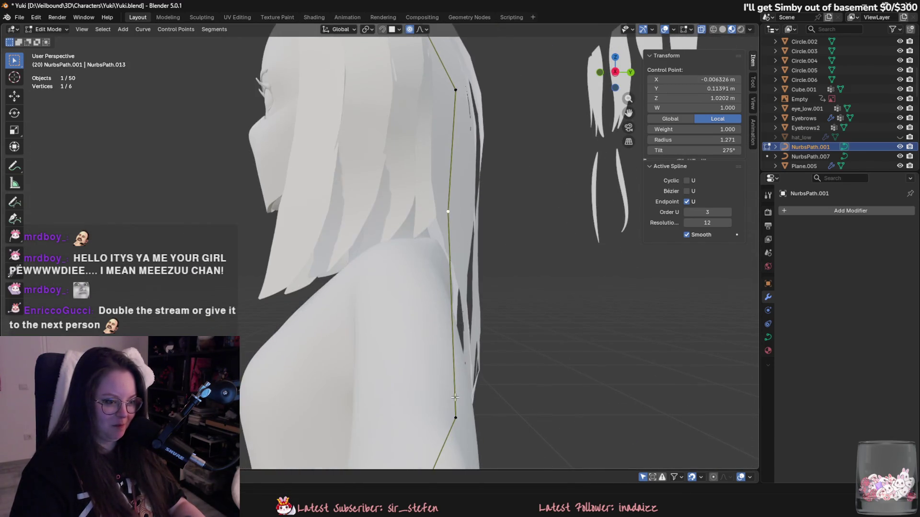
left_click(455, 397)
key("g")
left_click(450, 398)
Step: Reposition the path's bottom endpoint down the neck over several adjustments
middle_click_drag(450, 398, 405, 353)
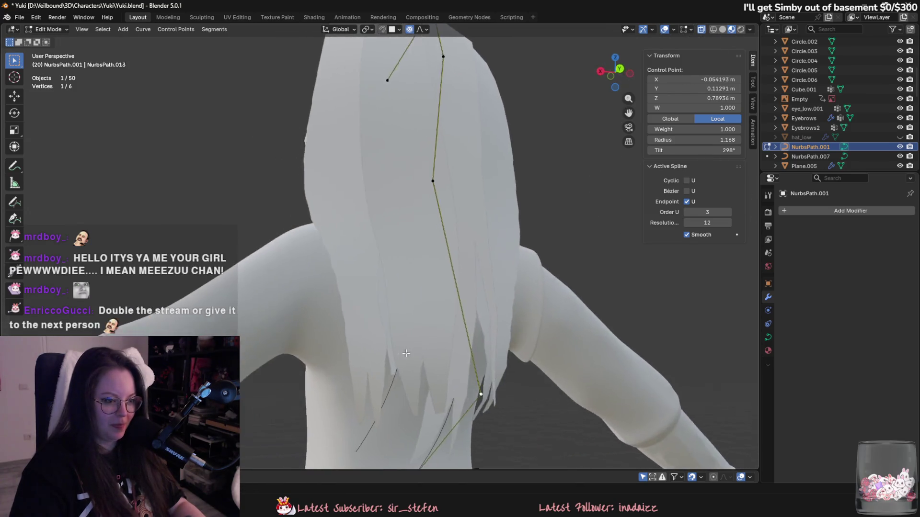
scroll(405, 353, "down", 3)
left_click(385, 331)
key("g")
left_click(433, 382)
scroll(432, 381, "up", 1)
key("g")
left_click(421, 389)
mouse_move(421, 388)
middle_mouse_down()
mouse_move(393, 378)
mouse_move(383, 330)
mouse_move(459, 300)
mouse_move(498, 386)
mouse_move(455, 380)
mouse_move(493, 381)
middle_mouse_up()
key("g")
left_click(376, 383)
Step: Move the next control points up, including the middle point, along the back
left_click(384, 352)
key("g")
left_click(396, 346)
left_click(381, 268)
key("g")
left_click(384, 330)
key("g")
left_click(505, 391)
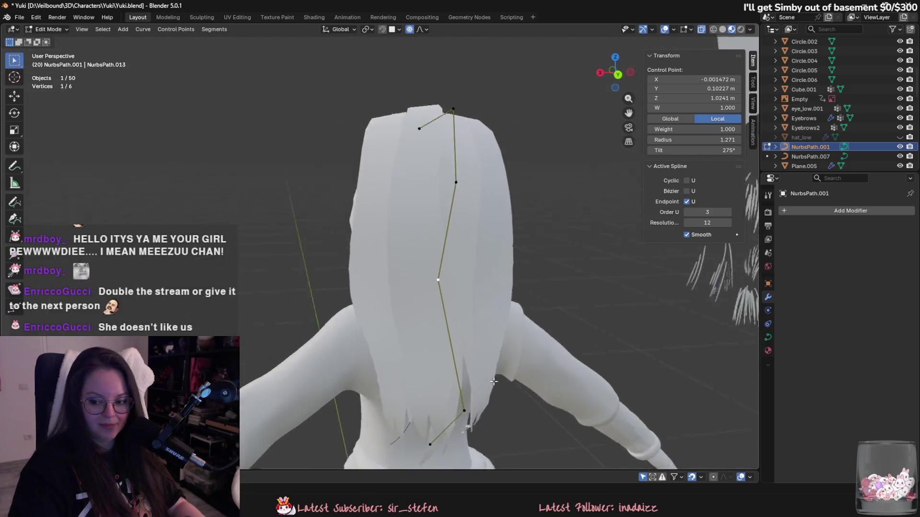
scroll(468, 357, "up", 3)
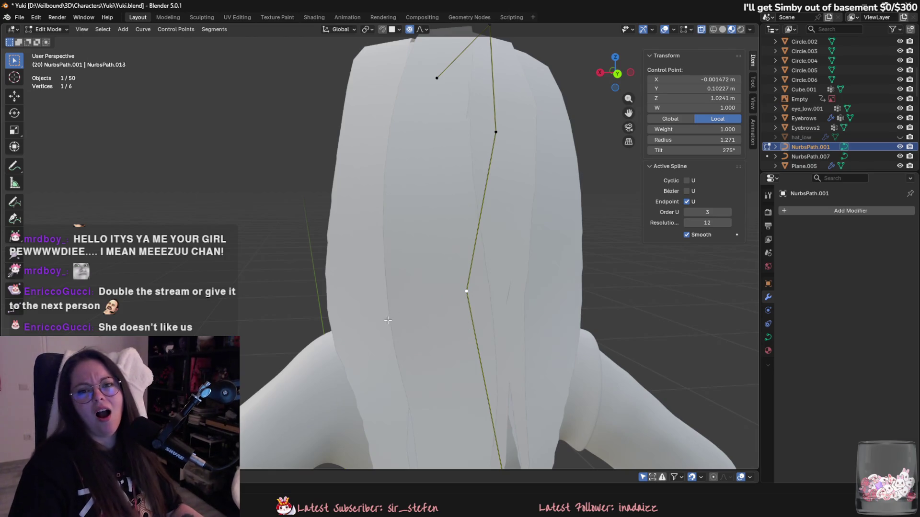
Step: Adjust a path point near the top of the head with smooth falloff
middle_click_drag(431, 331, 434, 379, "shift")
left_click(451, 195)
key("g")
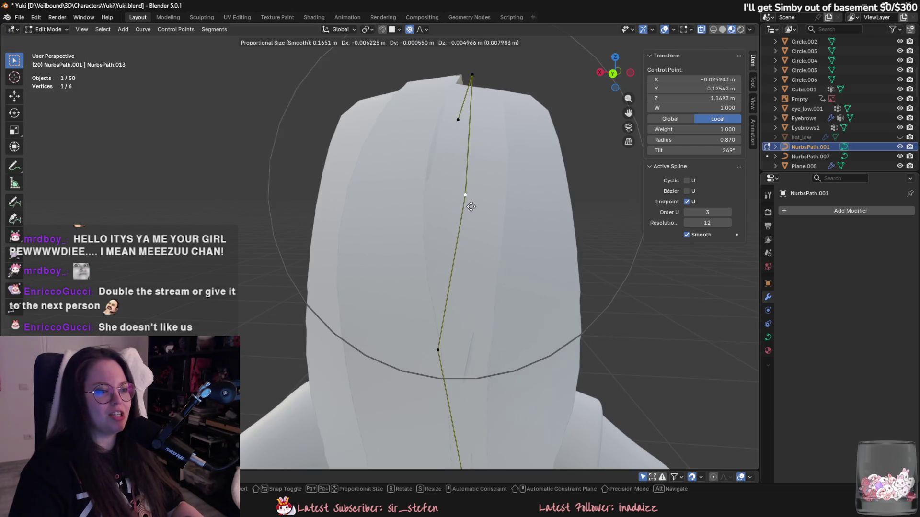
left_click(460, 197)
middle_click_drag(460, 197, 415, 211)
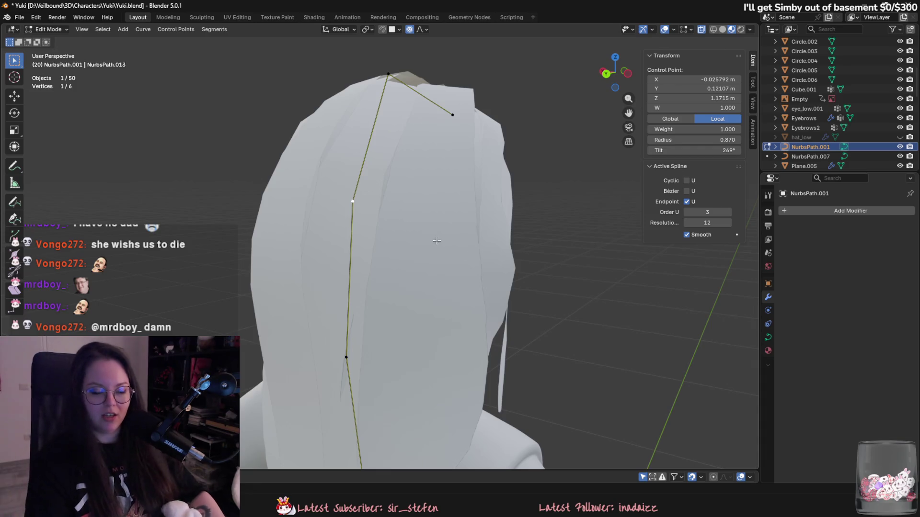
Step: Move and retwist the top control point of the hair path
middle_click_drag(320, 242, 336, 266)
mouse_move(414, 311)
middle_mouse_down()
mouse_move(473, 150)
mouse_move(470, 161)
middle_mouse_up()
key("g")
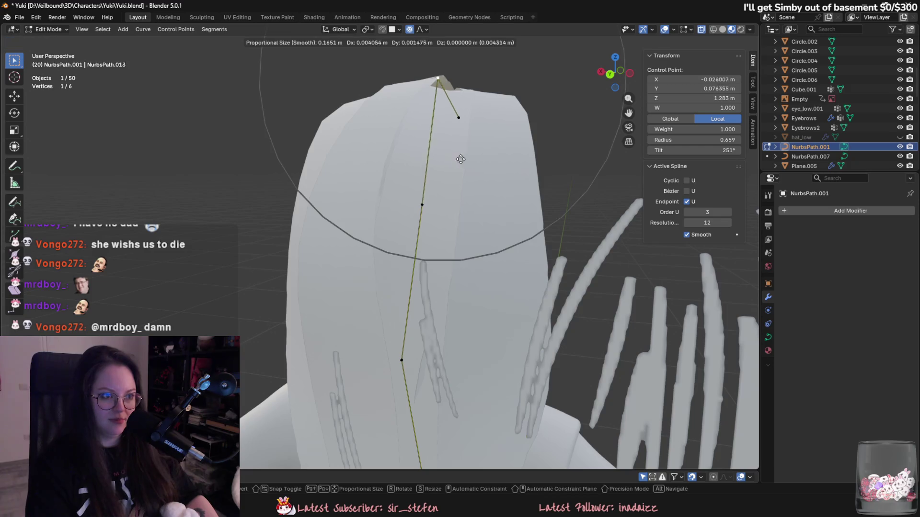
left_click(447, 162)
key("ctrl+t")
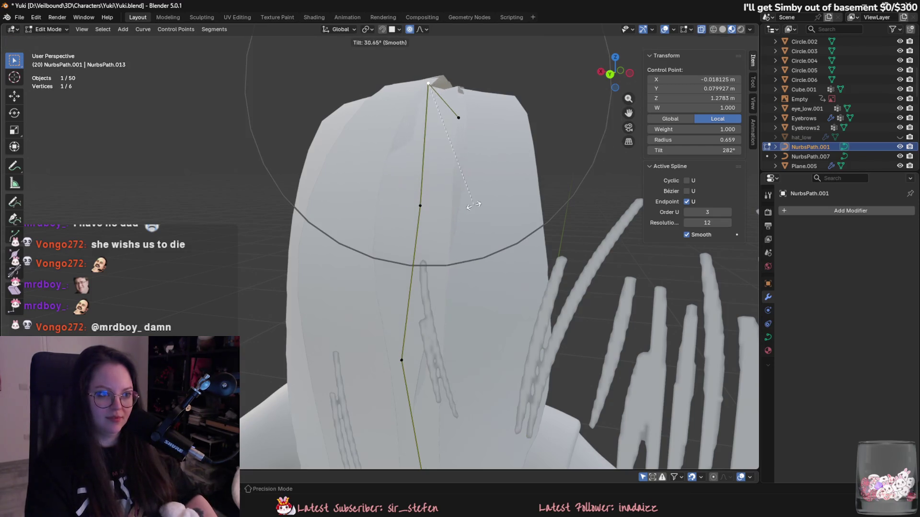
left_click(533, 198)
mouse_move(533, 198)
middle_mouse_down()
mouse_move(530, 214)
mouse_move(366, 164)
middle_mouse_up()
key("g")
left_click(530, 213)
Step: Tilt the point below the crown to 285° and reduce its radius to 0.607
left_click(362, 169)
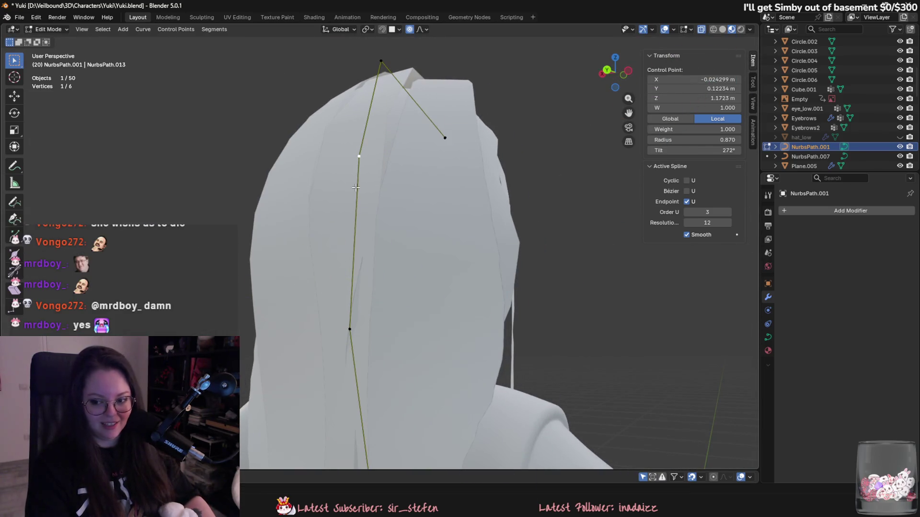
middle_click_drag(294, 153, 407, 185)
key("ctrl+t")
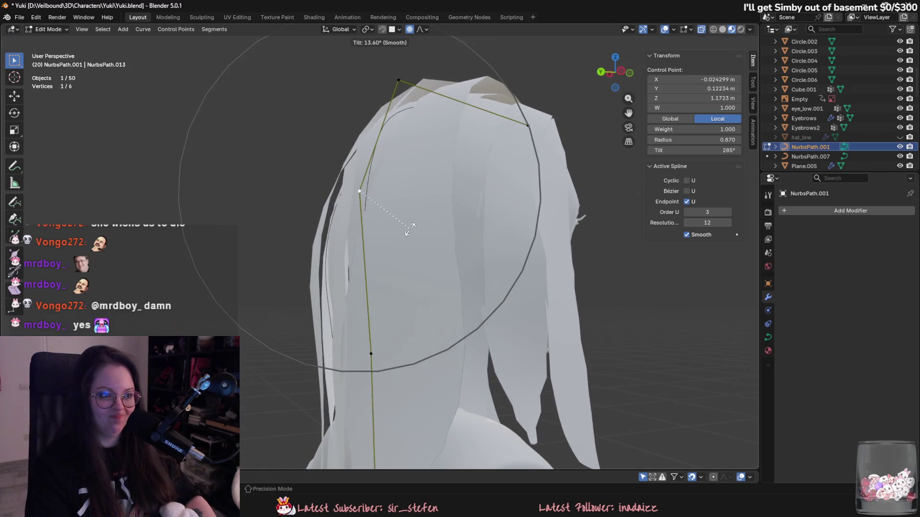
left_click(411, 228)
key("g")
left_click(431, 241)
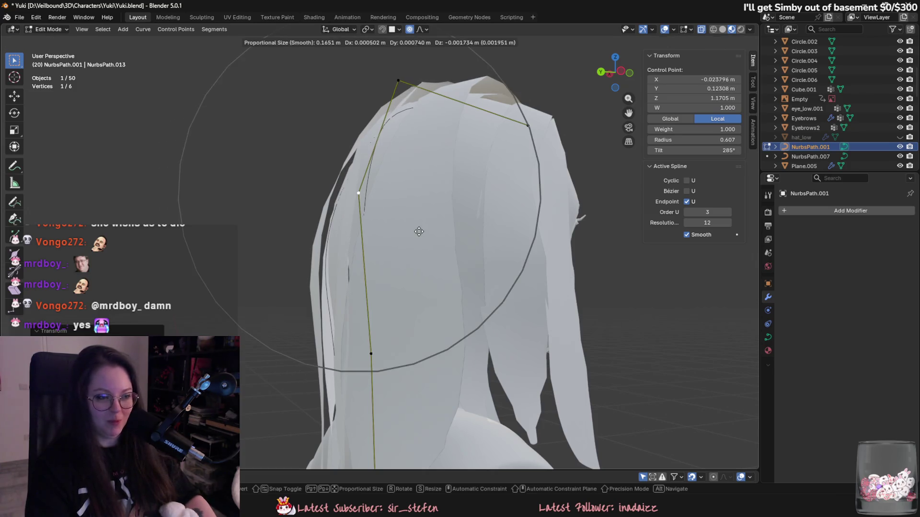
key("alt+s")
left_click(417, 236)
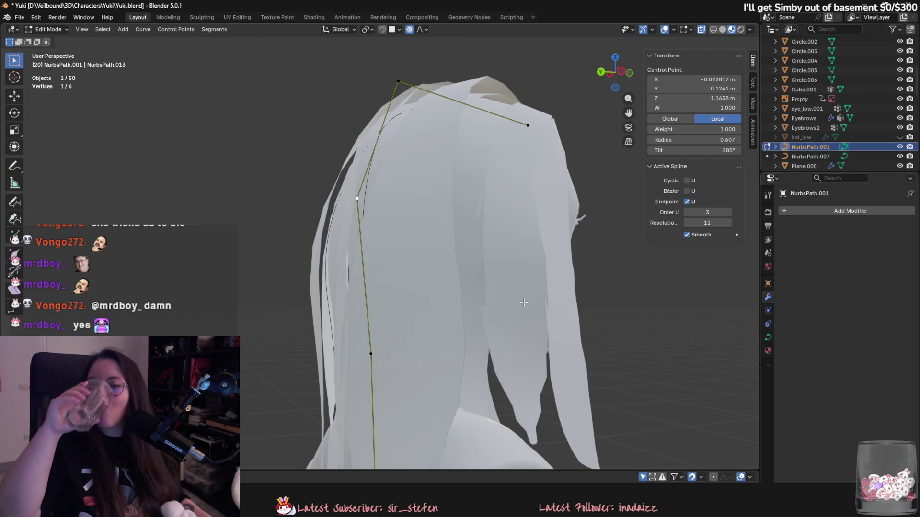
mouse_move(524, 303)
middle_mouse_down()
mouse_move(411, 289)
mouse_move(423, 266)
middle_mouse_up()
scroll(423, 266, "up", 1)
Step: Nudge the active control point to the right
key("g")
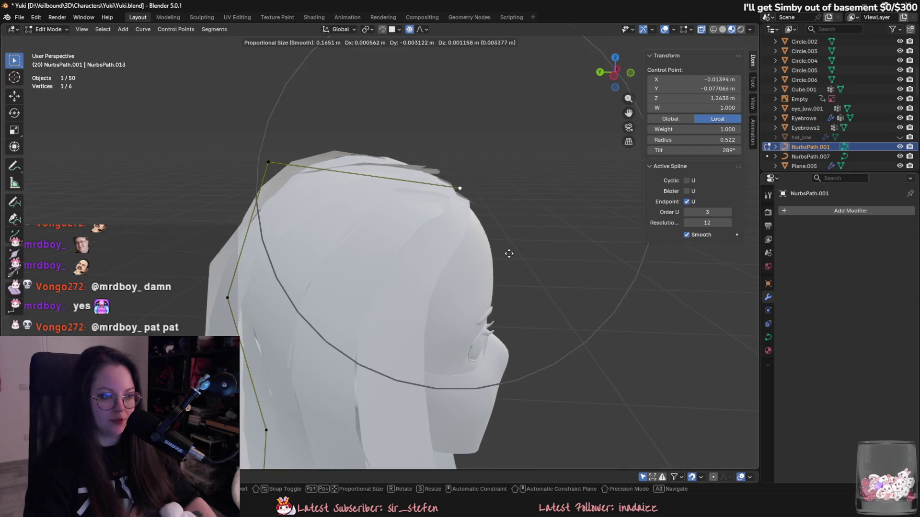
left_click(544, 281)
key("g")
key("Escape")
middle_click_drag(486, 181, 340, 226)
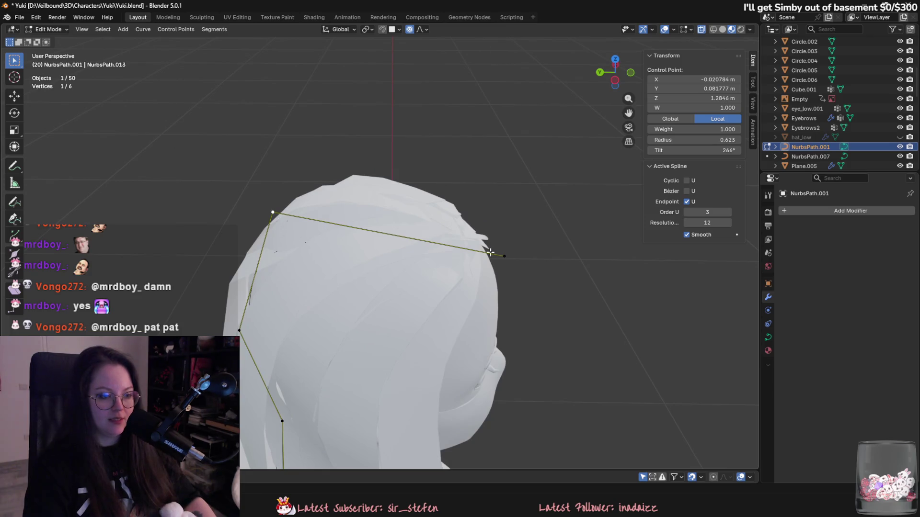
Step: Subdivide the crown segment and raise the new midpoint to arch over the head
right_click(441, 246)
left_click(399, 56)
middle_click_drag(400, 56, 401, 217)
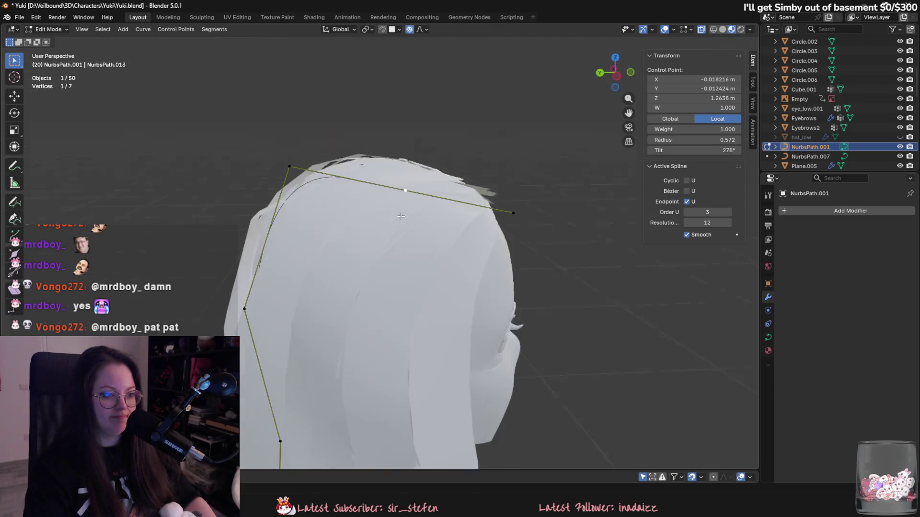
key("g")
left_click(439, 150)
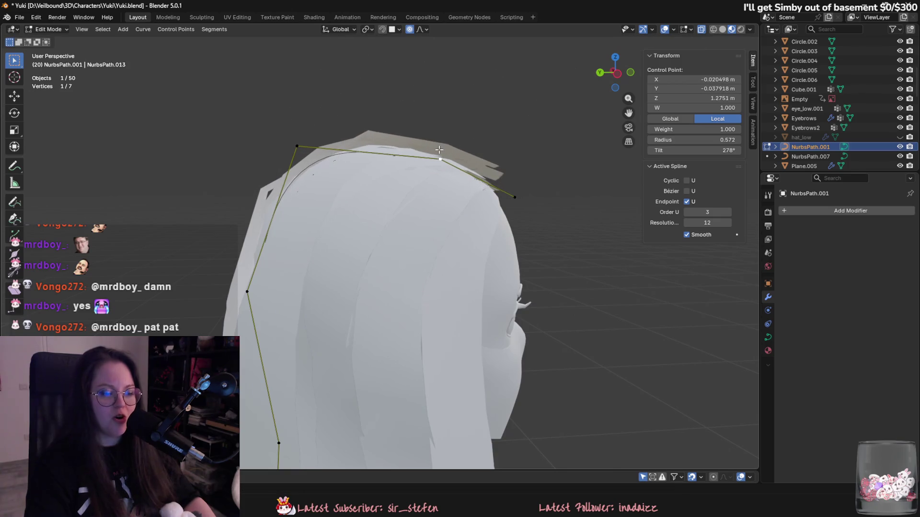
Step: Move a point, then tilt the forehead end point to 222°
mouse_move(515, 195)
middle_mouse_down()
mouse_move(470, 231)
mouse_move(415, 220)
mouse_move(460, 223)
mouse_move(446, 277)
mouse_move(395, 248)
mouse_move(403, 206)
middle_mouse_up()
key("g")
left_click(487, 227)
left_click(396, 248)
key("ctrl+t")
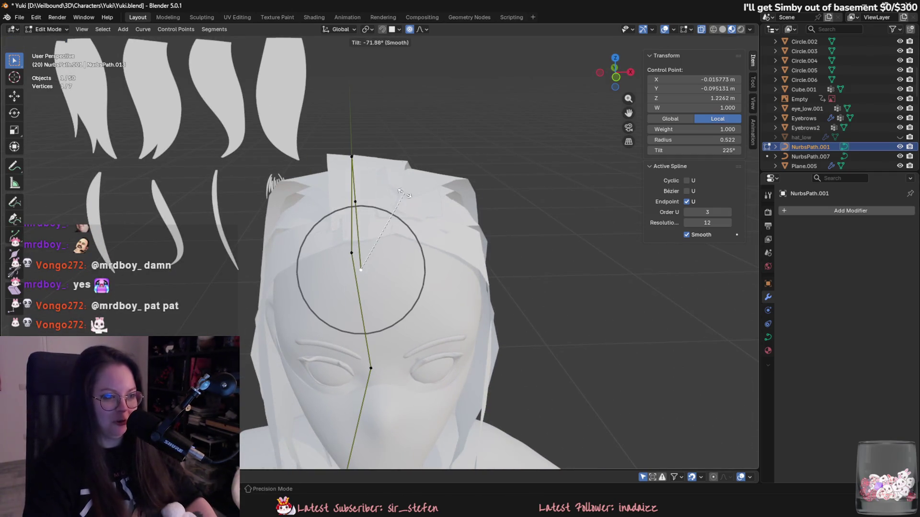
left_click(370, 190)
Step: Retilt the front point to 240° and move it up and out to reshape the hair
middle_click_drag(410, 192, 421, 92)
key("ctrl+t")
left_click(413, 144)
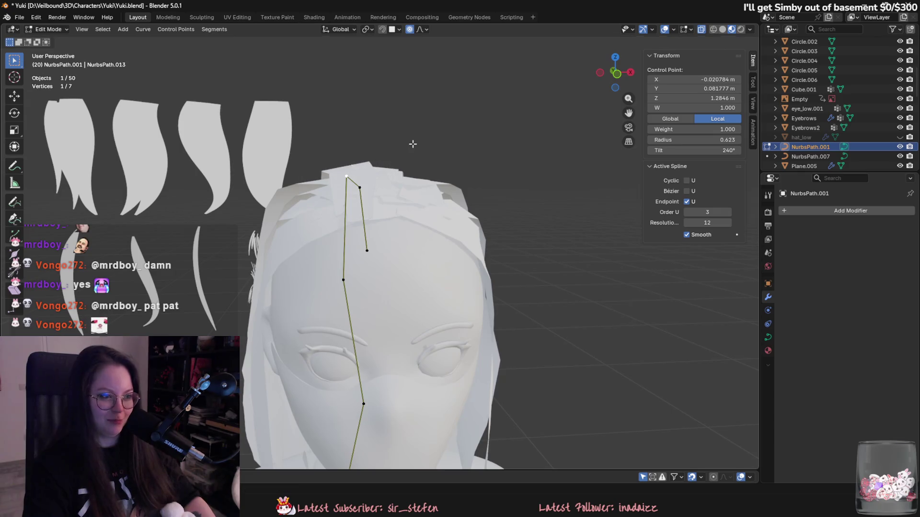
key("g")
left_click(397, 192)
middle_click_drag(397, 192, 463, 205)
key("g")
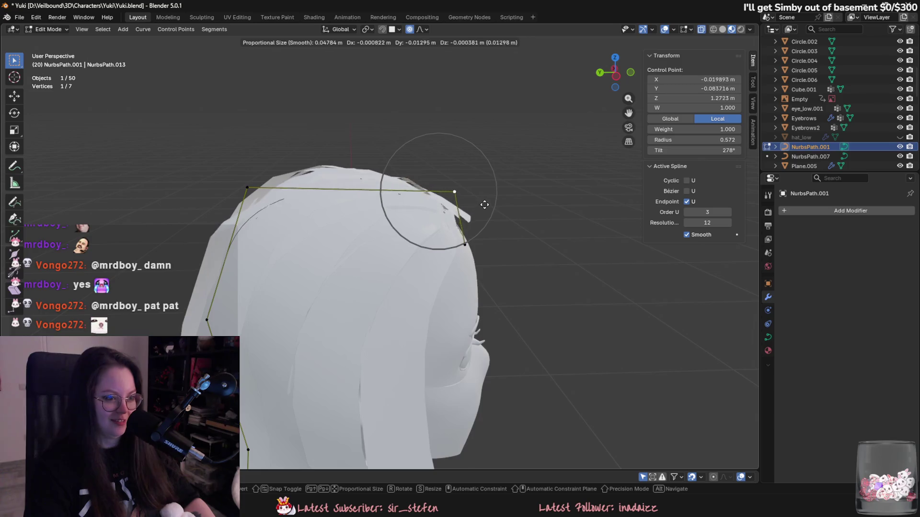
left_click(478, 206)
key("g")
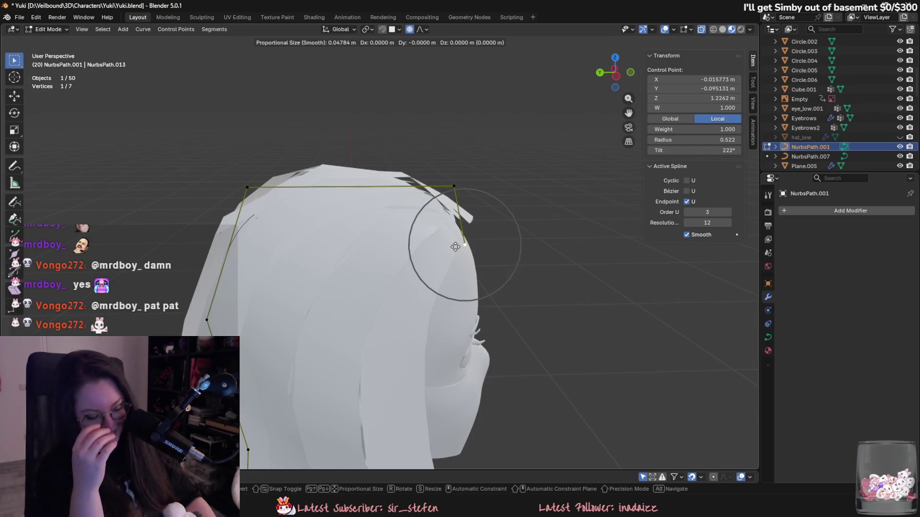
middle_click_drag(452, 250, 376, 259)
left_click(376, 259)
Step: Twist the hair card at the top control point
left_click(345, 159)
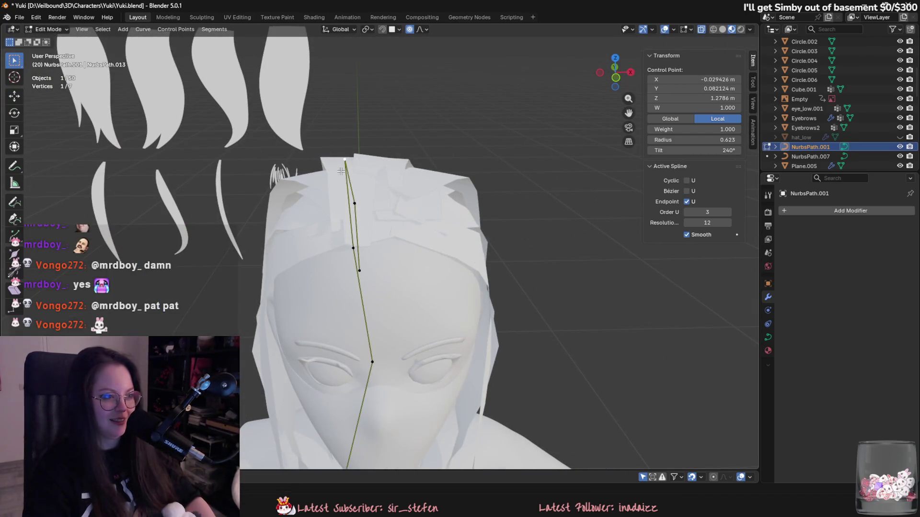
key("ctrl+t")
left_click(379, 156)
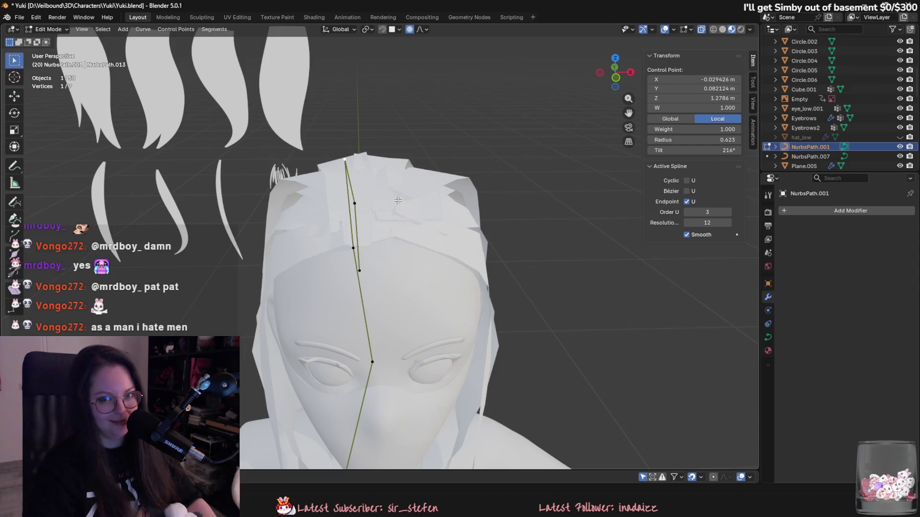
mouse_move(432, 266)
middle_mouse_down()
mouse_move(369, 160)
mouse_move(445, 245)
mouse_move(410, 266)
mouse_move(464, 253)
mouse_move(553, 277)
middle_mouse_up()
Step: Return to Object Mode and select hair planes Plane.036, Plane.033 and Plane.034
key("Tab")
left_click(368, 160)
left_click(381, 162)
left_click(441, 238)
middle_click_drag(321, 198, 407, 300, "shift")
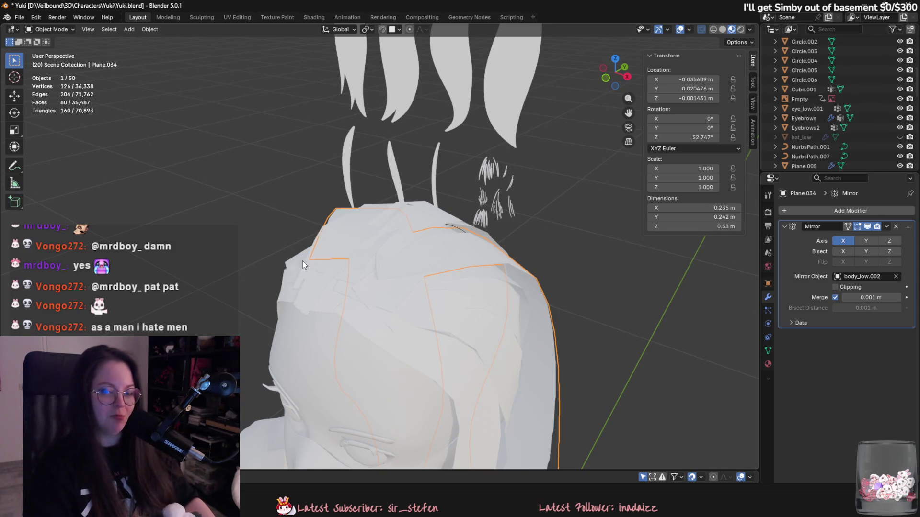
mouse_move(311, 273)
middle_mouse_down()
mouse_move(378, 252)
mouse_move(398, 261)
middle_mouse_up()
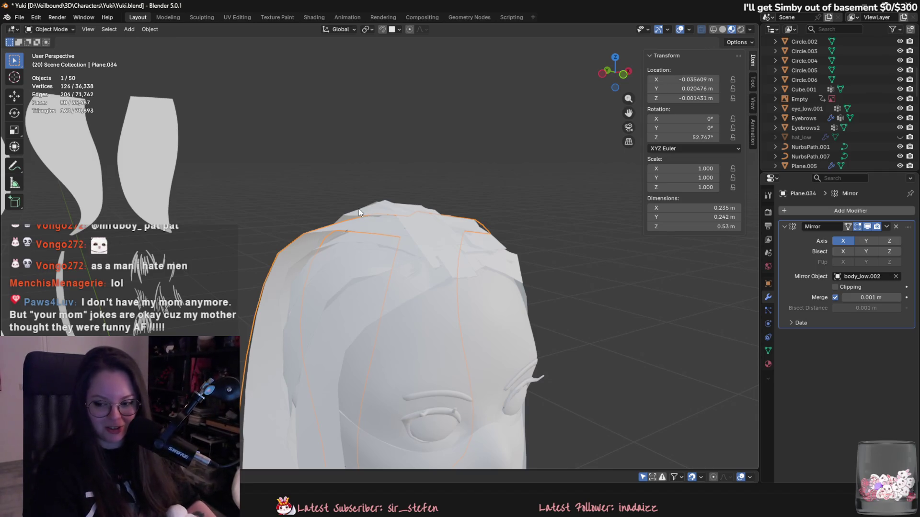
middle_click_drag(349, 209, 334, 231)
Step: Edit NurbsPath.001's points and nudge the path and its right end point with soft falloff
left_click(331, 231)
key("Tab")
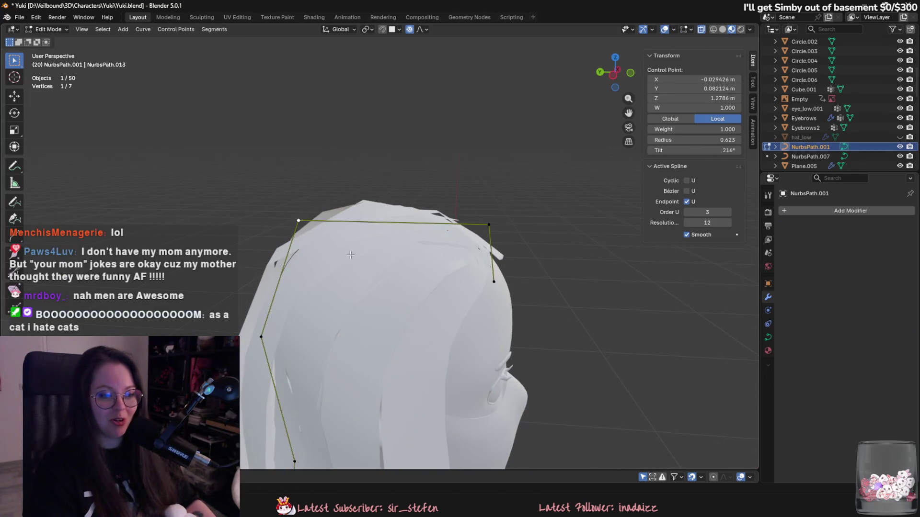
key("g")
left_click(309, 225)
left_click(474, 219)
key("g")
left_click(465, 220)
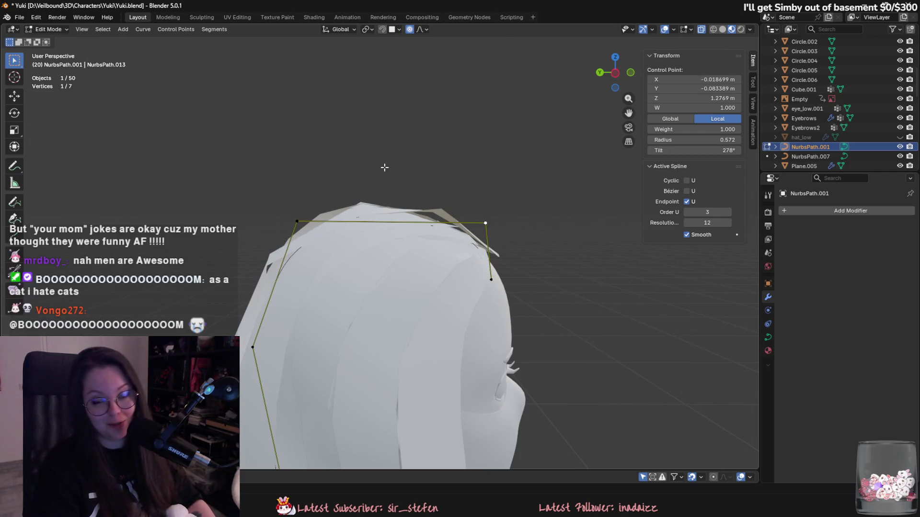
Step: Thin the hair card at another point on the crown curve
mouse_move(369, 172)
middle_mouse_down()
mouse_move(459, 239)
mouse_move(377, 184)
mouse_move(341, 204)
middle_mouse_up()
key("alt+s")
key("Escape")
left_click(341, 204)
key("alt+s")
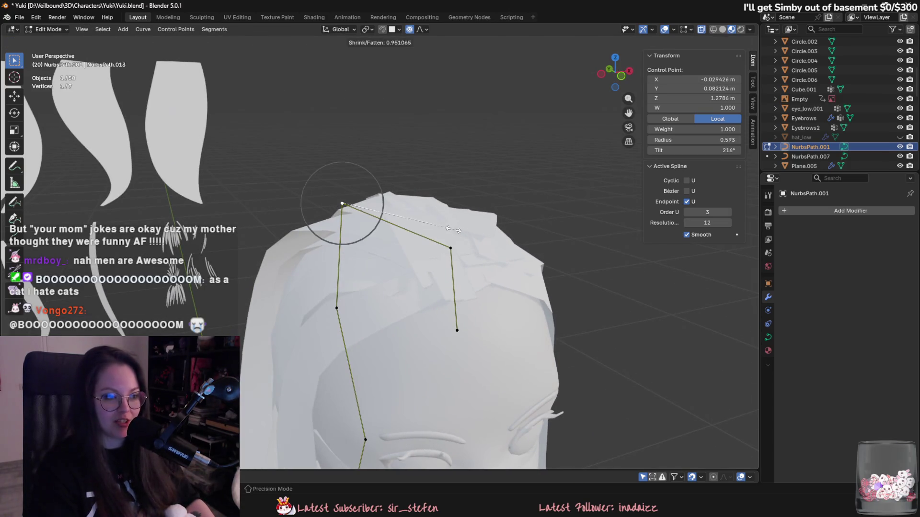
left_click(434, 223)
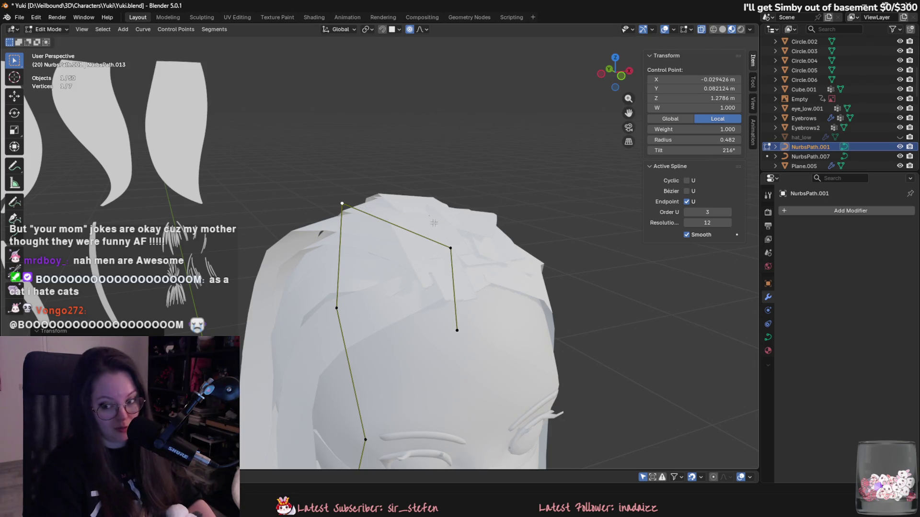
Step: Resize the card width at a curve point, viewed from the side
mouse_move(426, 214)
middle_mouse_down()
mouse_move(519, 265)
mouse_move(456, 252)
mouse_move(519, 273)
mouse_move(525, 262)
mouse_move(467, 266)
middle_mouse_up()
key("alt+s")
left_click(475, 257)
key("alt+s")
key("Escape")
key("alt+s")
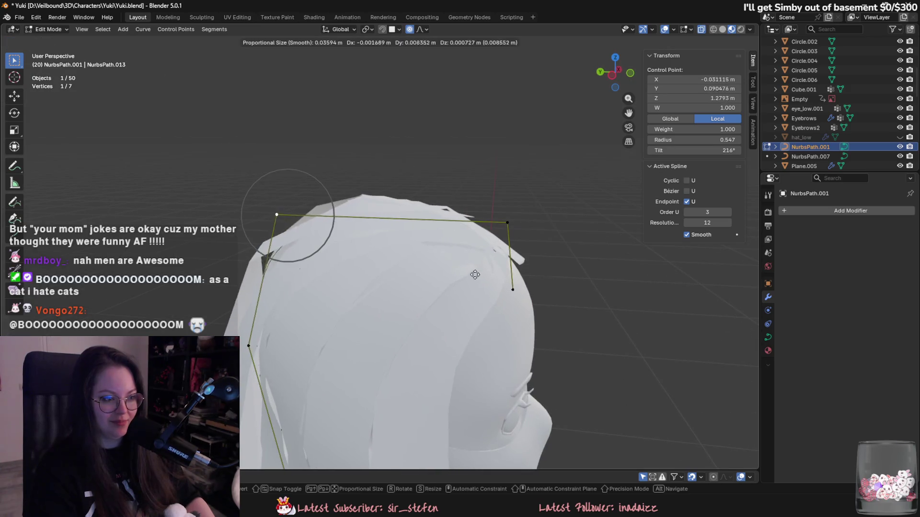
key("Escape")
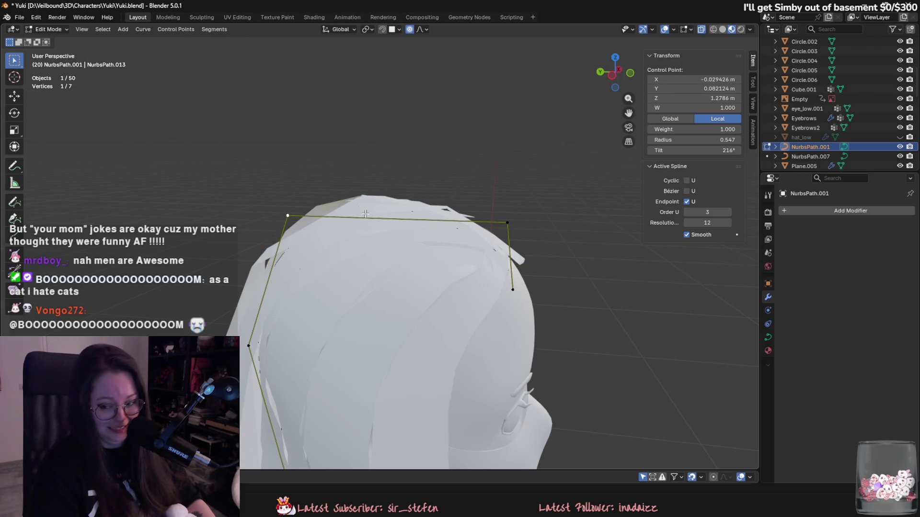
Step: Twist the hair card at a curve point and reposition that point
mouse_move(424, 280)
middle_mouse_down()
mouse_move(532, 277)
mouse_move(464, 286)
mouse_move(438, 242)
middle_mouse_up()
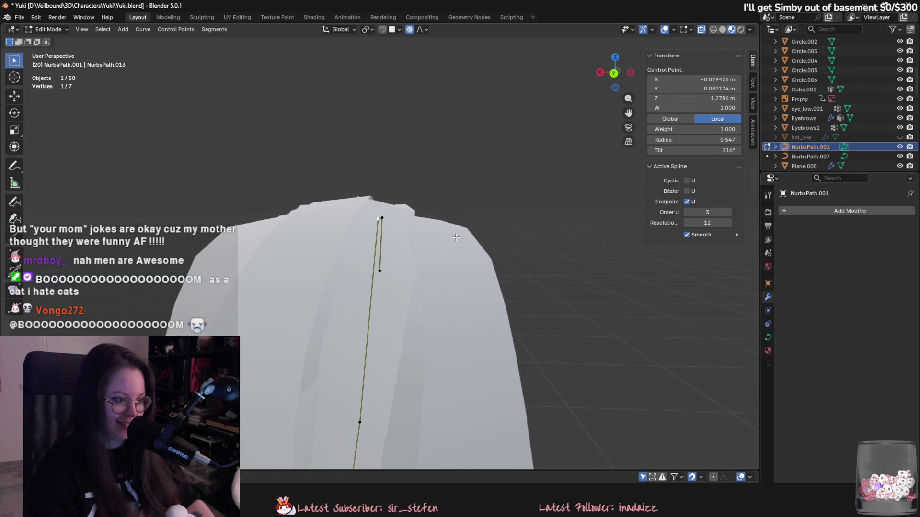
key("alt+s")
key("Escape")
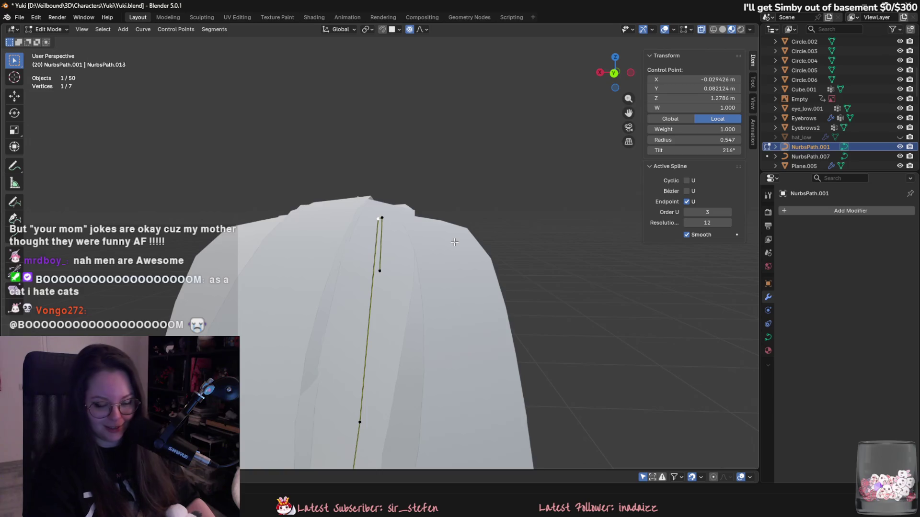
middle_click_drag(452, 242, 461, 231)
key("alt+s")
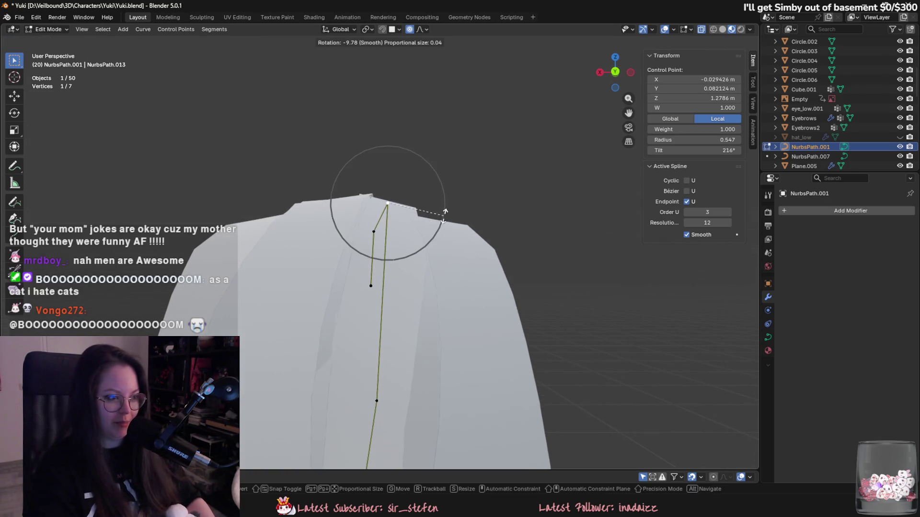
key("Escape")
key("ctrl+t")
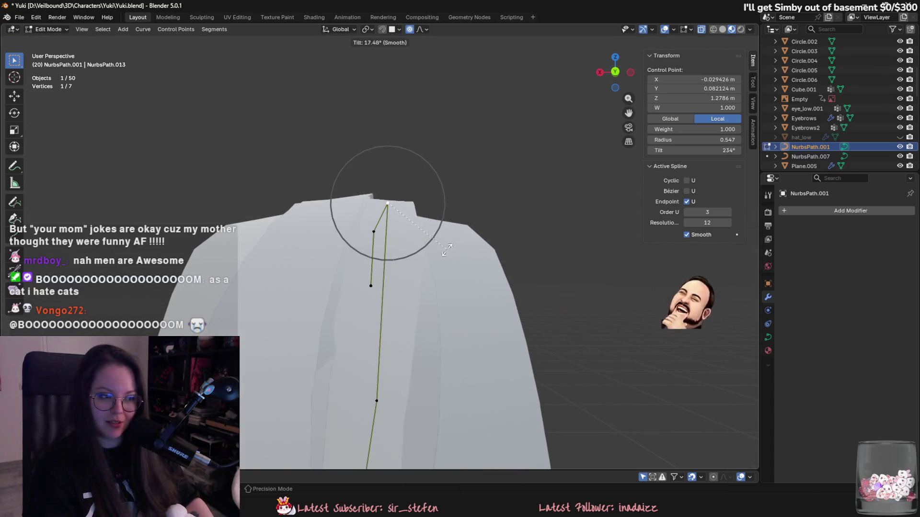
left_click(441, 210)
key("g")
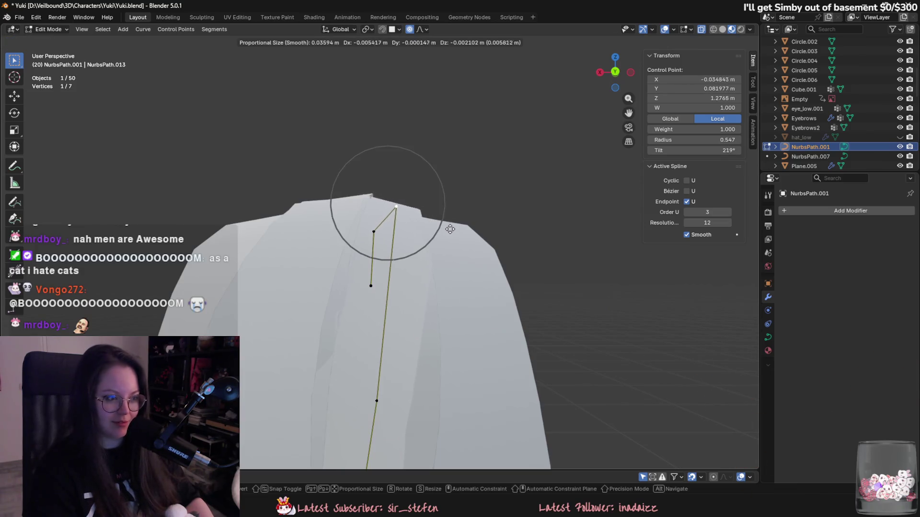
left_click(451, 231)
Step: Nudge the top point, then twist a lower point to 256° and widen the card there
mouse_move(395, 253)
middle_mouse_down()
mouse_move(486, 261)
mouse_move(477, 271)
mouse_move(493, 274)
mouse_move(422, 282)
middle_mouse_up()
key("g")
left_click(480, 267)
middle_click_drag(368, 340, 431, 346)
left_click(442, 352)
key("ctrl+t")
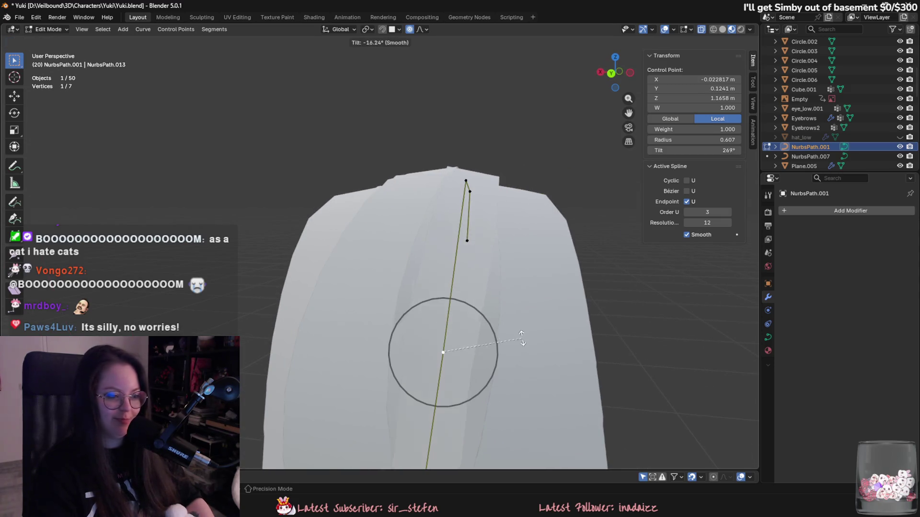
left_click(498, 329)
key("alt+s")
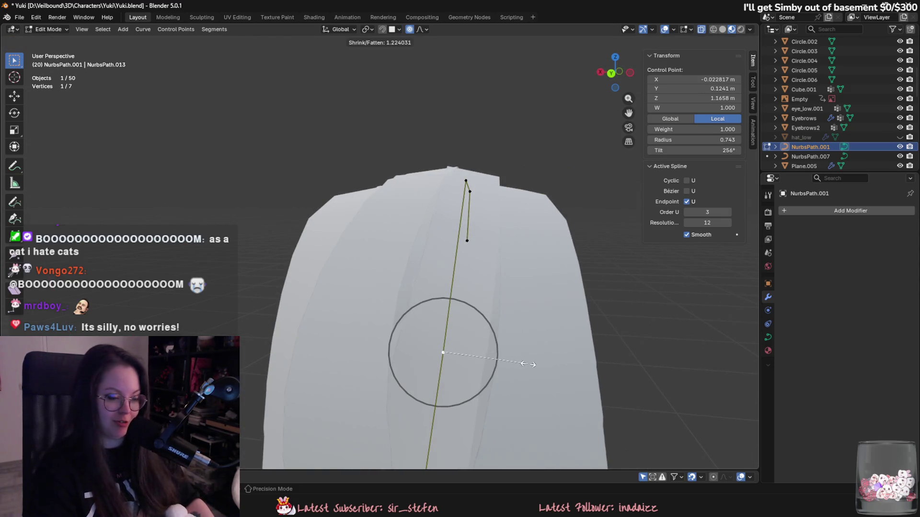
left_click(528, 367)
Step: Raise the top-right curve point slightly higher over the hair
middle_click_drag(529, 367, 438, 379)
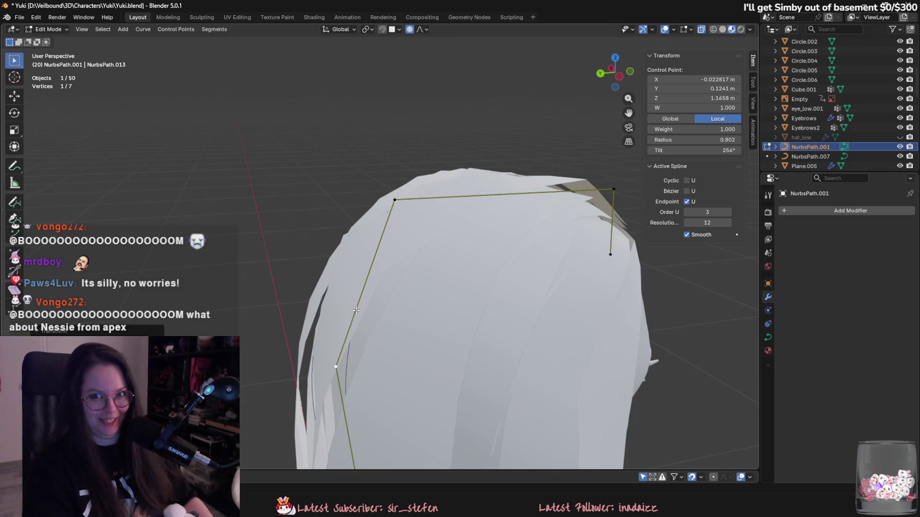
middle_click_drag(588, 239, 554, 250)
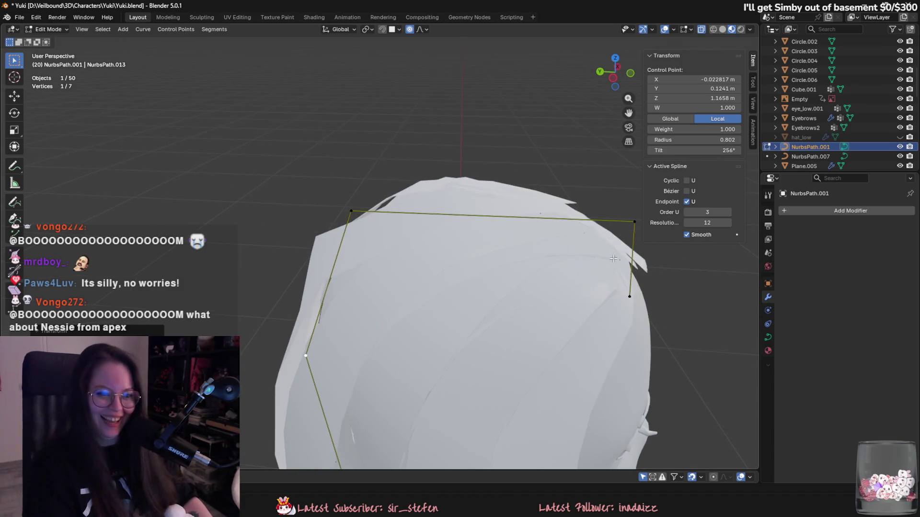
left_click(616, 255)
middle_click_drag(617, 254, 542, 247)
left_click(506, 170)
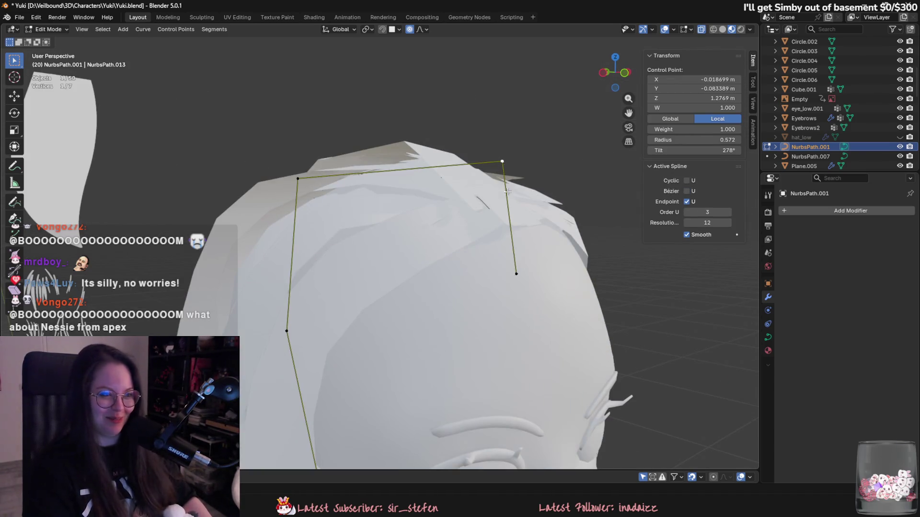
key("g")
middle_click_drag(506, 185, 527, 224)
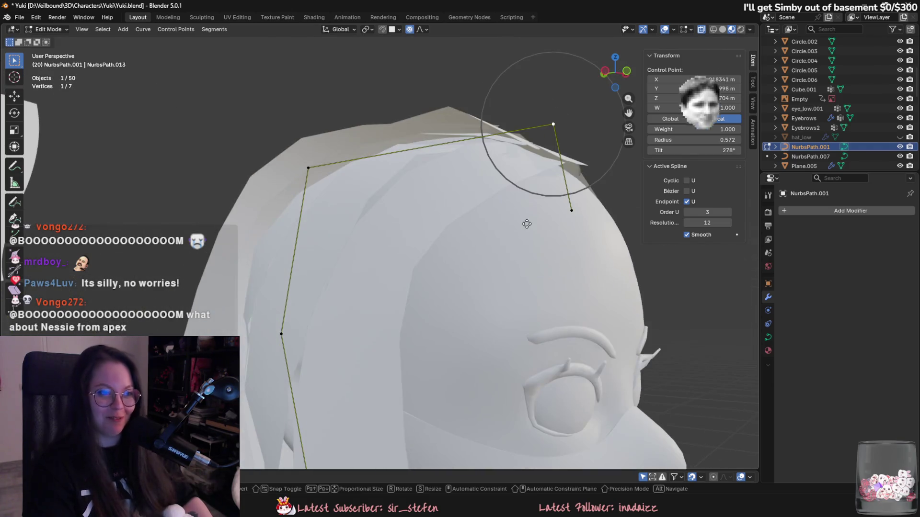
left_click(525, 226)
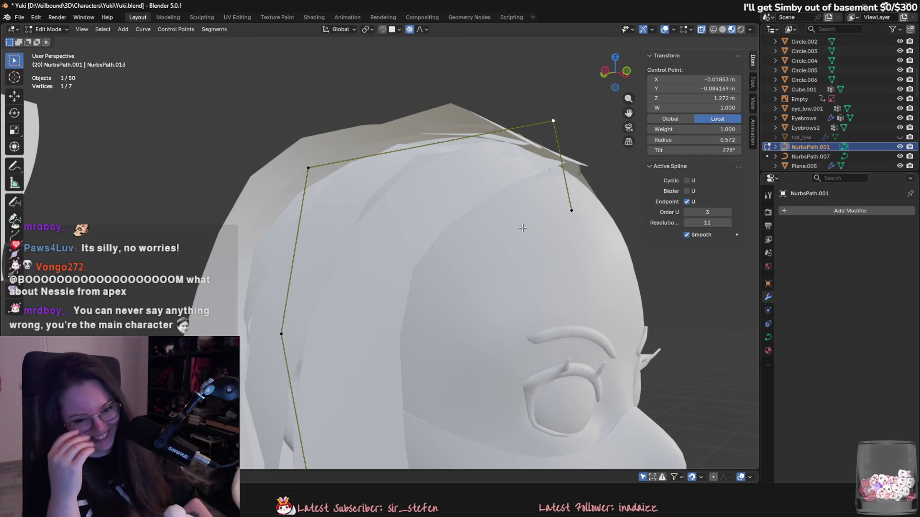
Step: Reposition the lower-right end point of the curve
middle_click_drag(522, 228, 576, 272)
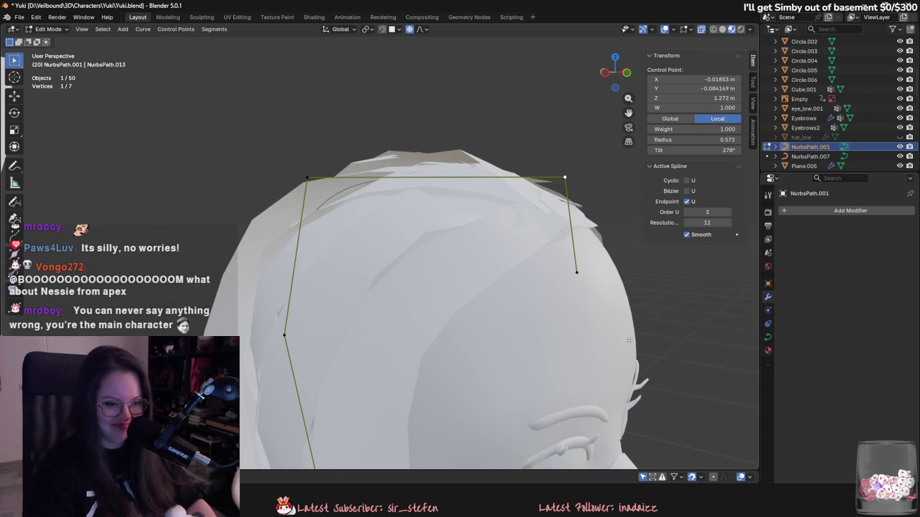
middle_click_drag(569, 272, 637, 267)
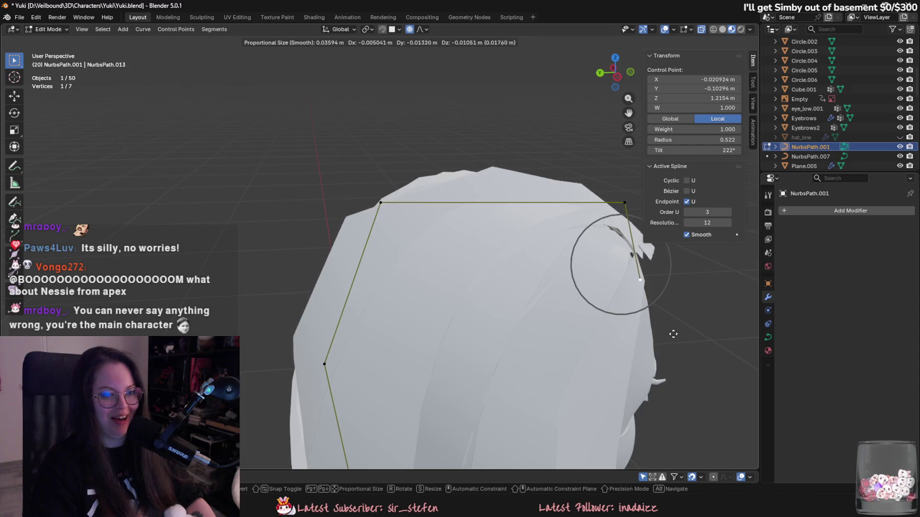
left_click(613, 324)
mouse_move(613, 324)
middle_mouse_down()
mouse_move(590, 312)
mouse_move(594, 339)
mouse_move(633, 317)
mouse_move(622, 339)
mouse_move(555, 307)
mouse_move(551, 287)
mouse_move(564, 303)
mouse_move(549, 340)
mouse_move(522, 352)
mouse_move(563, 393)
mouse_move(532, 311)
middle_mouse_up()
key("g")
left_click(586, 306)
key("g")
left_click(623, 330)
key("g")
left_click(621, 340)
Step: Move two more curve points and twist the top crown point to 191° tilt
key("g")
left_click(569, 309)
key("g")
left_click(566, 399)
left_click(386, 210)
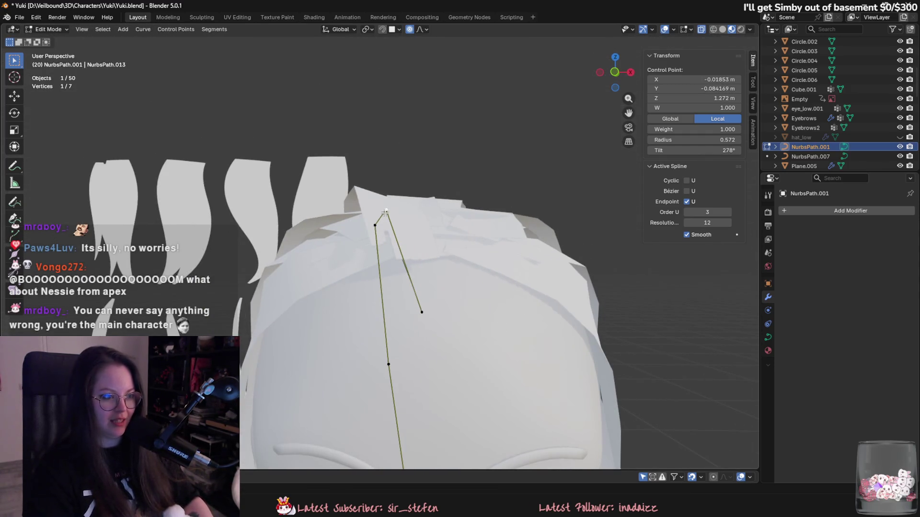
key("ctrl+t")
left_click(438, 214)
mouse_move(438, 214)
middle_mouse_down()
mouse_move(561, 293)
mouse_move(589, 334)
mouse_move(530, 312)
middle_mouse_up()
Step: Return to Object Mode and open NurbsPath.007 in Edit Mode
left_click(335, 244)
key("Tab")
left_click(377, 263)
mouse_move(378, 263)
middle_mouse_down()
mouse_move(474, 286)
mouse_move(510, 280)
mouse_move(443, 235)
mouse_move(416, 231)
mouse_move(500, 275)
mouse_move(478, 272)
mouse_move(474, 307)
middle_mouse_up()
left_click(439, 223)
left_click(456, 214)
key("Tab")
Step: Move a NurbsPath.007 point and twist its card to 200°
key("g")
left_click(510, 291)
key("ctrl+t")
middle_click_drag(431, 335, 422, 364)
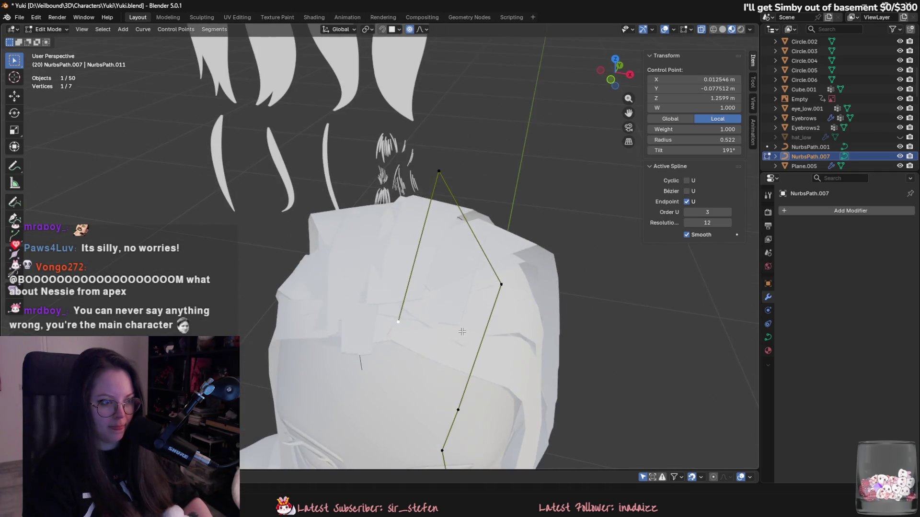
left_click(424, 365)
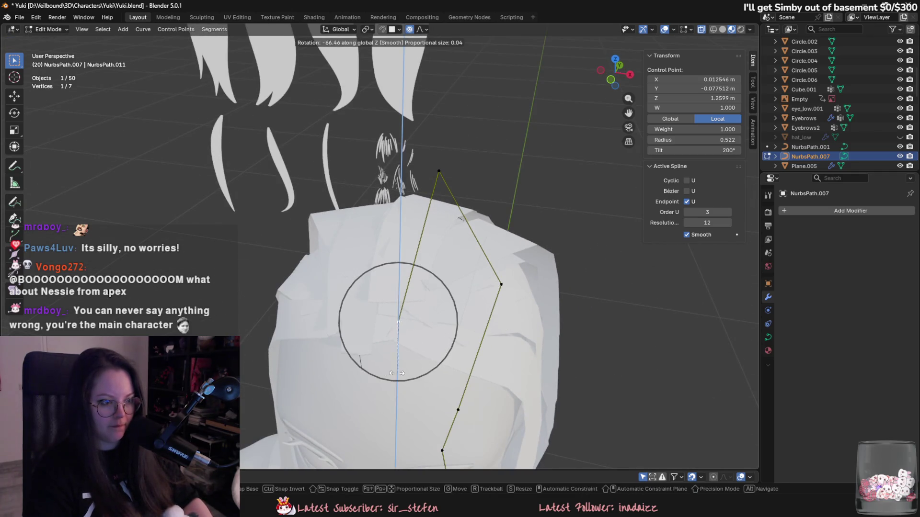
key("g")
left_click(414, 348)
mouse_move(414, 348)
middle_mouse_down()
mouse_move(509, 308)
mouse_move(552, 331)
mouse_move(484, 303)
mouse_move(575, 286)
mouse_move(481, 282)
middle_mouse_up()
left_click(544, 326)
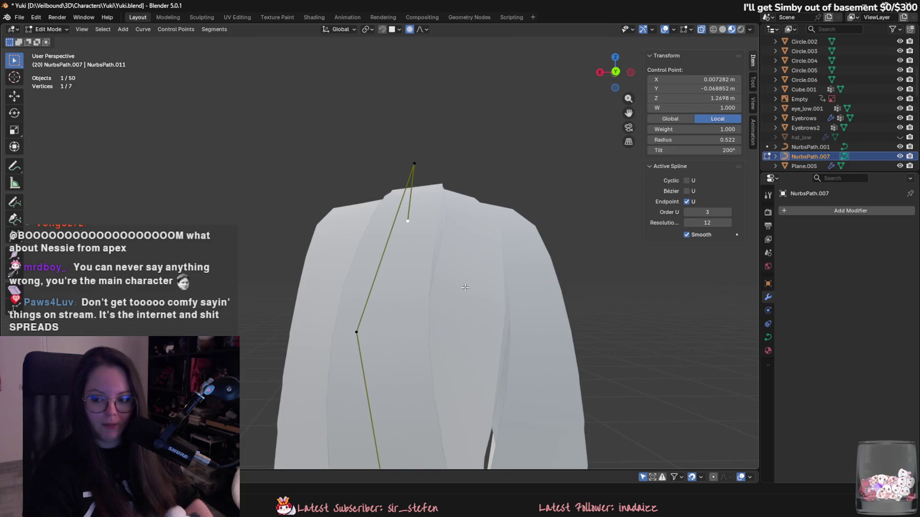
Step: Widen the card at the curve's top point and reposition that point
mouse_move(452, 282)
middle_mouse_down()
mouse_move(479, 249)
mouse_move(450, 192)
mouse_move(443, 196)
mouse_move(460, 230)
mouse_move(451, 243)
middle_mouse_up()
left_click(450, 192)
left_click(450, 192)
key("alt+s")
left_click(452, 220)
key("g")
left_click(451, 244)
Step: Shift the left, top and another curve point to follow the back of the head
left_click(306, 204)
key("g")
left_click(306, 223)
key("g")
left_click(397, 165)
mouse_move(398, 166)
middle_mouse_down()
mouse_move(405, 192)
mouse_move(480, 258)
mouse_move(527, 269)
mouse_move(585, 306)
mouse_move(555, 278)
mouse_move(515, 264)
middle_mouse_up()
key("g")
left_click(405, 206)
left_click(480, 259)
key("g")
left_click(549, 273)
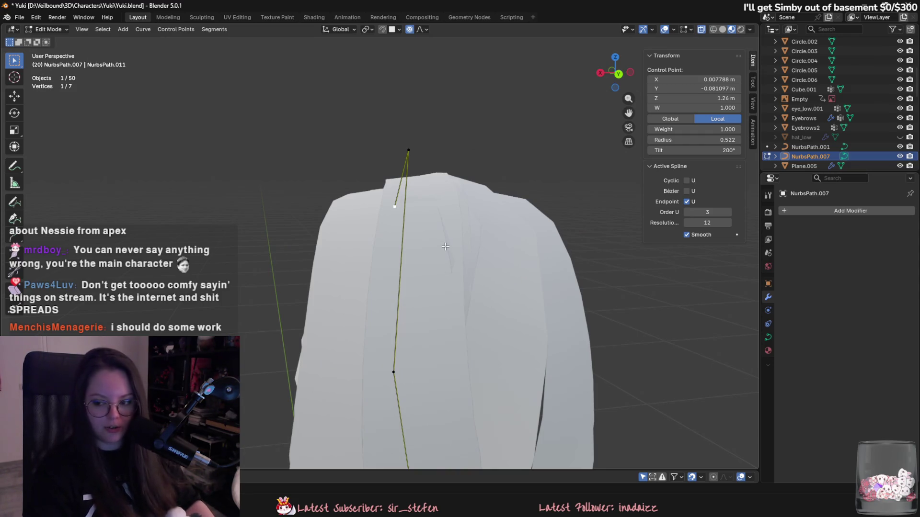
Step: Widen the card at a lower point to radius 0.885, undoing a stray move
middle_click_drag(388, 267, 400, 300)
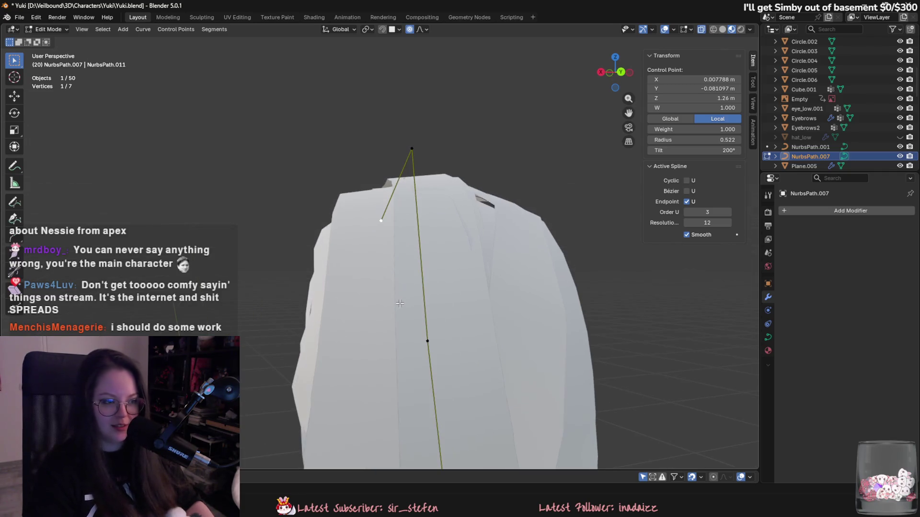
mouse_move(422, 356)
middle_mouse_down()
mouse_move(413, 343)
mouse_move(425, 330)
middle_mouse_up()
key("alt+s")
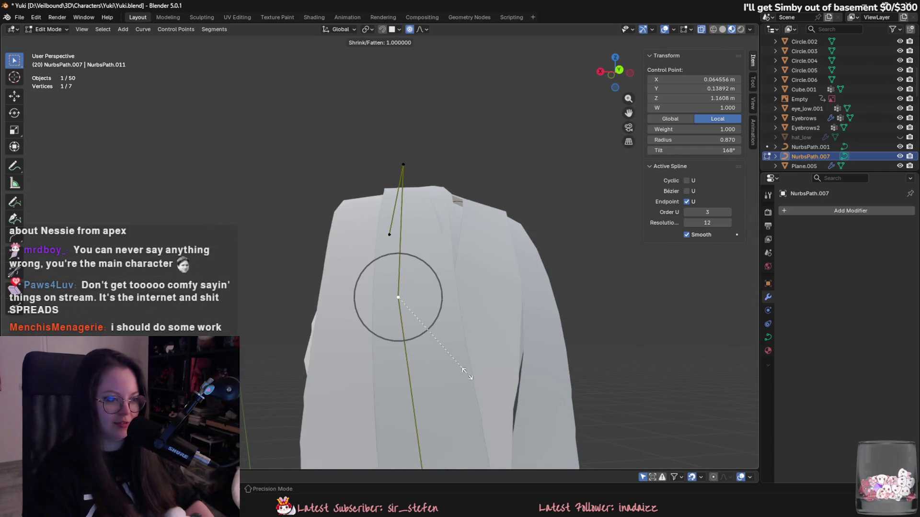
left_click(473, 373)
key("g")
key("ctrl+z")
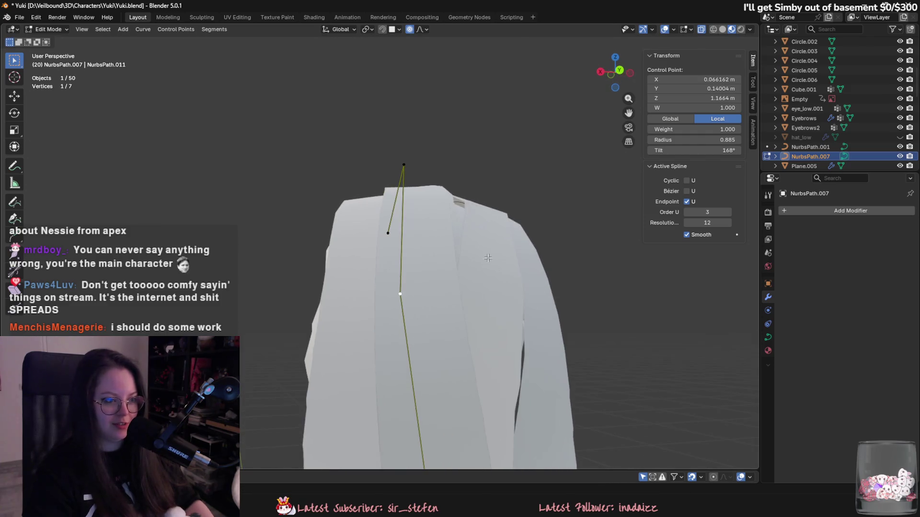
Step: Return to Object Mode and select NurbsPath.001
key("Tab")
left_click(461, 204)
left_click(460, 207)
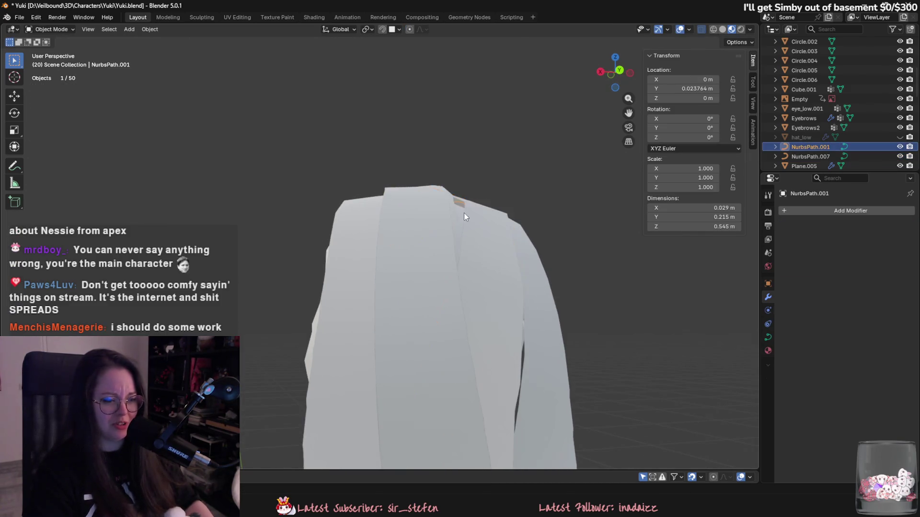
Step: Move a NurbsPath.001 control point and thicken the hair there to radius 0.575
key("Tab")
left_click(488, 317)
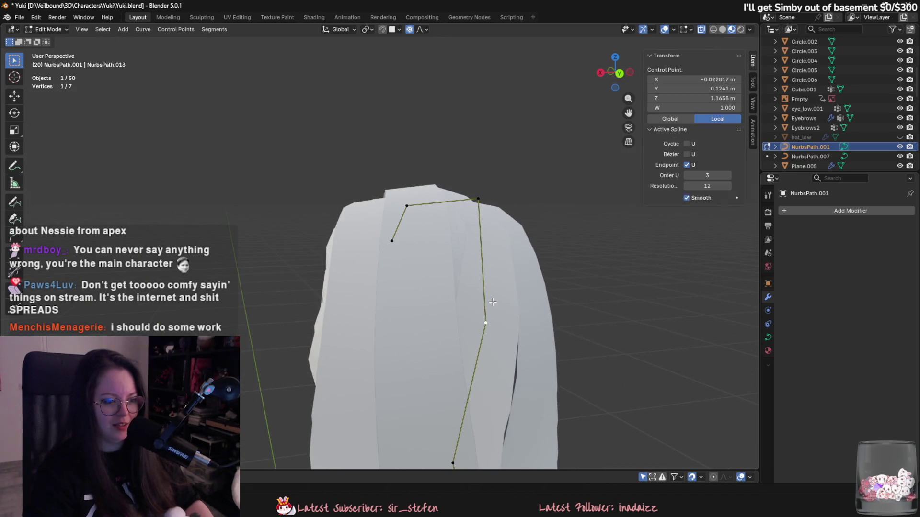
key("g")
left_click(460, 198)
middle_click_drag(460, 199, 428, 230)
key("alt+s")
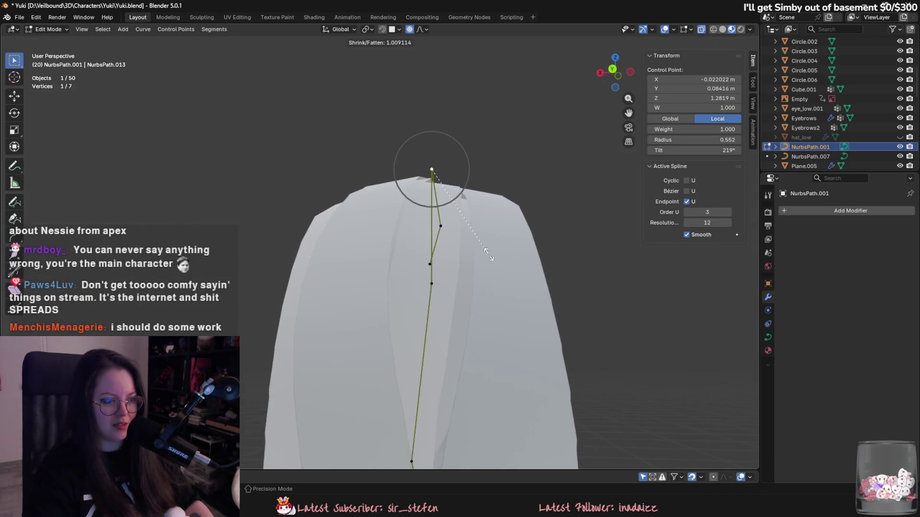
left_click(487, 252)
Step: Move the top control point down onto the head
mouse_move(486, 252)
middle_mouse_down()
mouse_move(505, 241)
mouse_move(440, 285)
mouse_move(479, 256)
mouse_move(506, 302)
middle_mouse_up()
key("g")
left_click(482, 254)
scroll(505, 301, "up", 5)
scroll(506, 302, "down", 5)
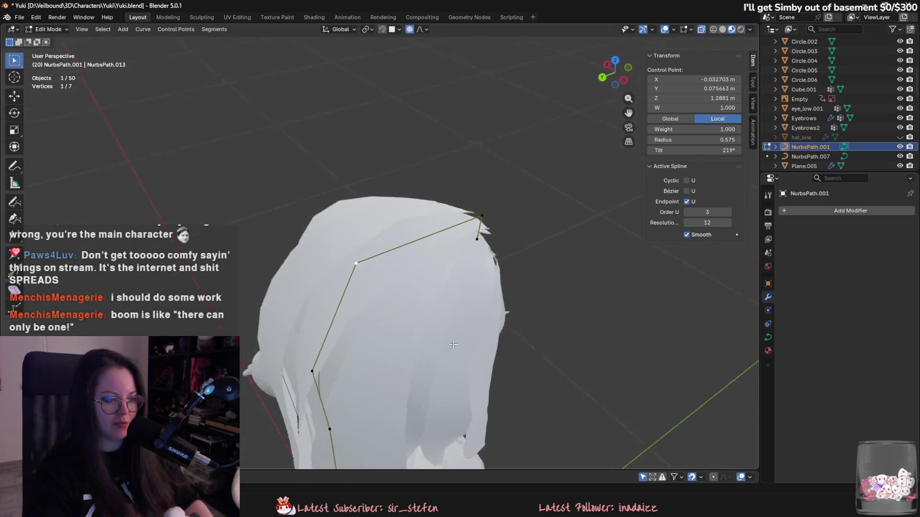
key("g")
key("Escape")
key("g")
middle_click_drag(527, 316, 525, 276, "alt")
left_click(525, 276)
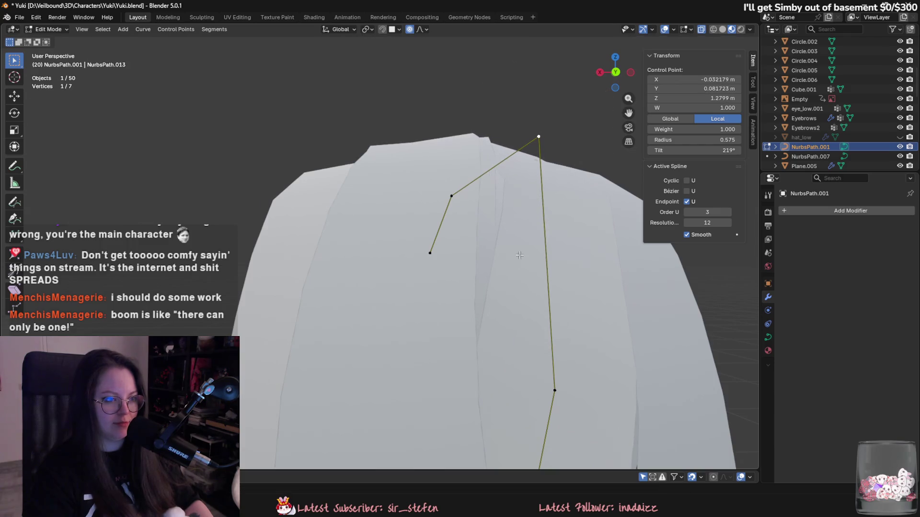
Step: Return to Object Mode and open the Plane.035 hair card in Edit Mode
key("Tab")
left_click(496, 197)
left_click(490, 151)
key("Tab")
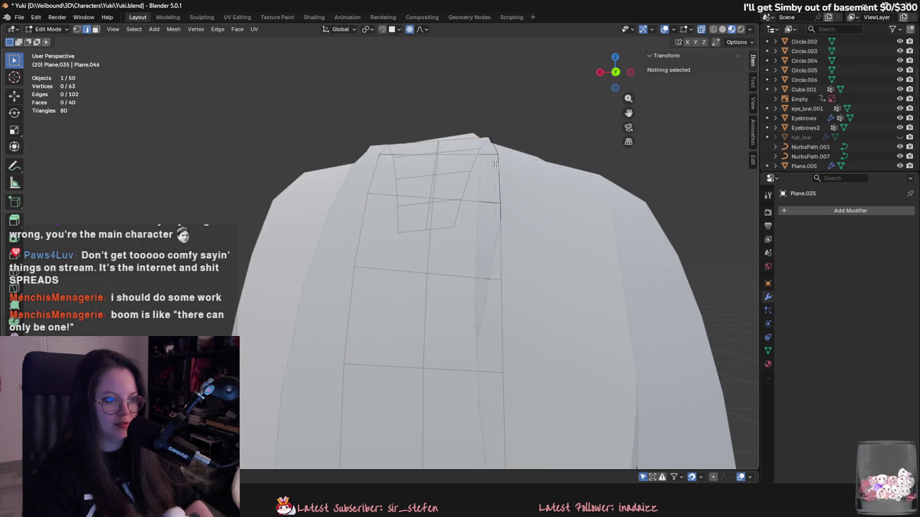
Step: Lift the card's top edge slightly along Z with proportional falloff
left_click(487, 148)
key("g")
key("z")
scroll(484, 153, "down", 8)
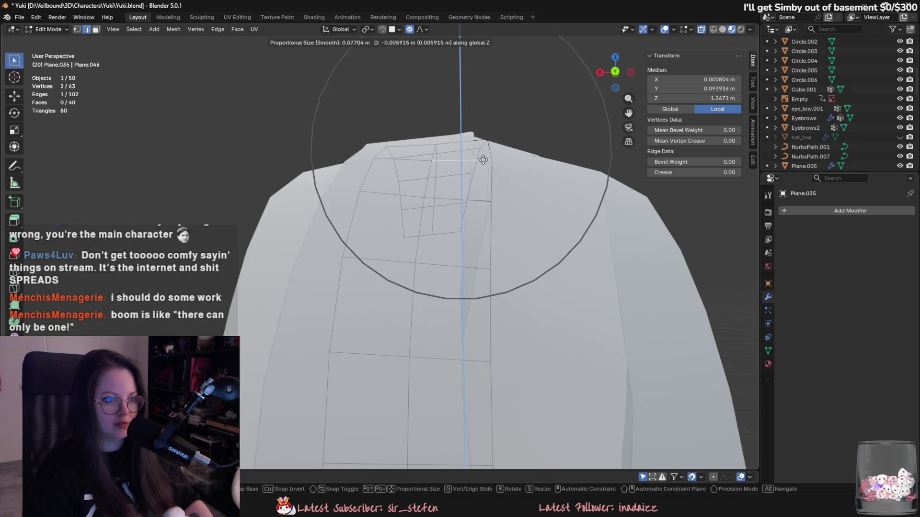
left_click(479, 162)
mouse_move(478, 161)
middle_mouse_down()
mouse_move(495, 260)
mouse_move(421, 276)
mouse_move(372, 246)
mouse_move(476, 217)
middle_mouse_up()
Step: Return to Object Mode and start editing the Plane.033 hair card
key("Tab")
left_click(450, 155)
key("Tab")
key("Tab")
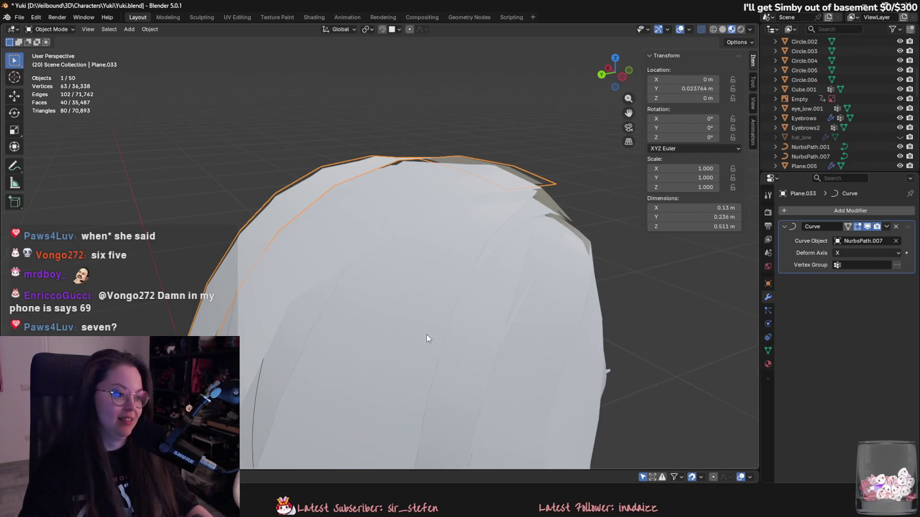
Step: Inspect the head and hat, then select the NurbsPath.001 crown path and enter Edit Mode
middle_click_drag(427, 335, 354, 341)
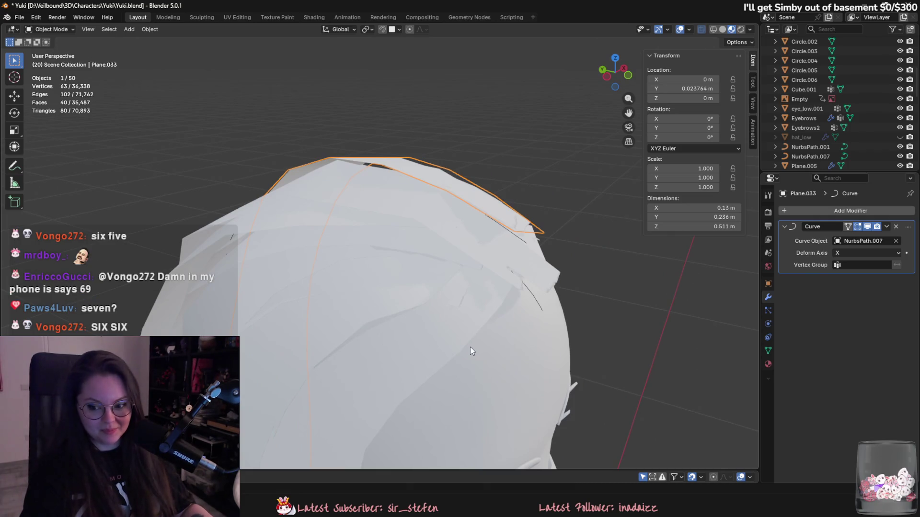
mouse_move(390, 321)
middle_mouse_down()
mouse_move(372, 302)
mouse_move(525, 326)
mouse_move(592, 264)
mouse_move(597, 303)
mouse_move(674, 360)
middle_mouse_up()
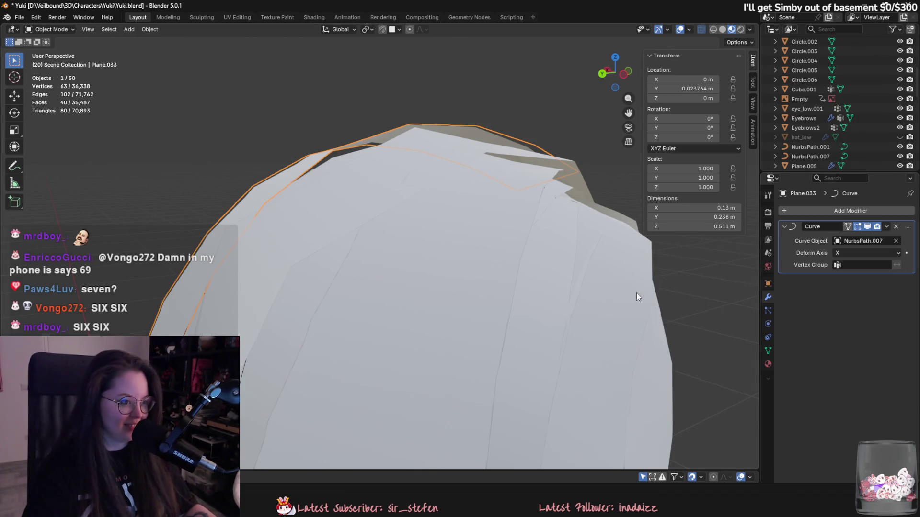
middle_click_drag(642, 292, 484, 272)
left_click(486, 235)
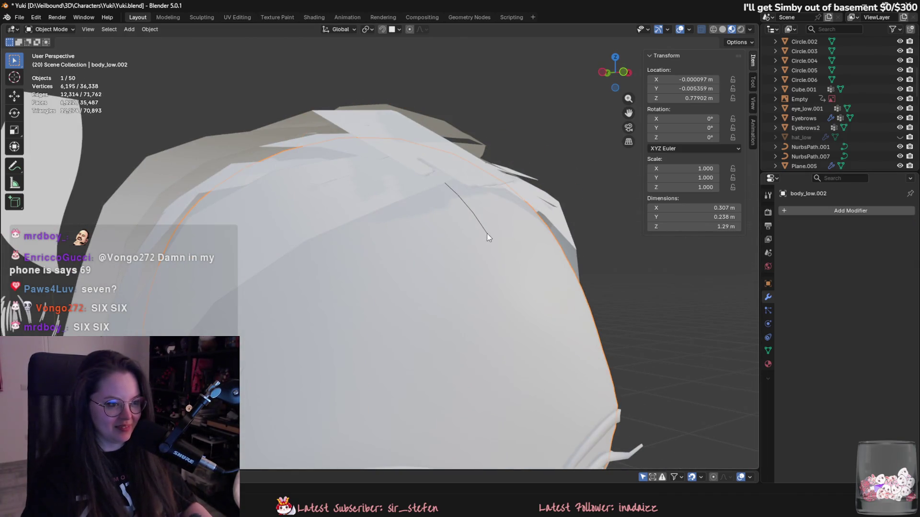
left_click(487, 236)
scroll(589, 254, "down", 3)
key("Tab")
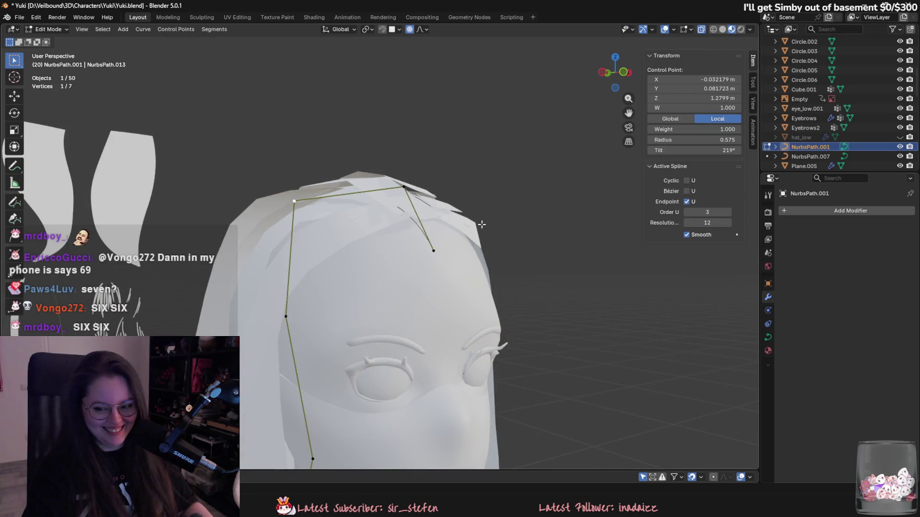
Step: Pull the NurbsPath.001 end control point into place around the head
scroll(482, 224, "up", 3)
left_click(444, 162)
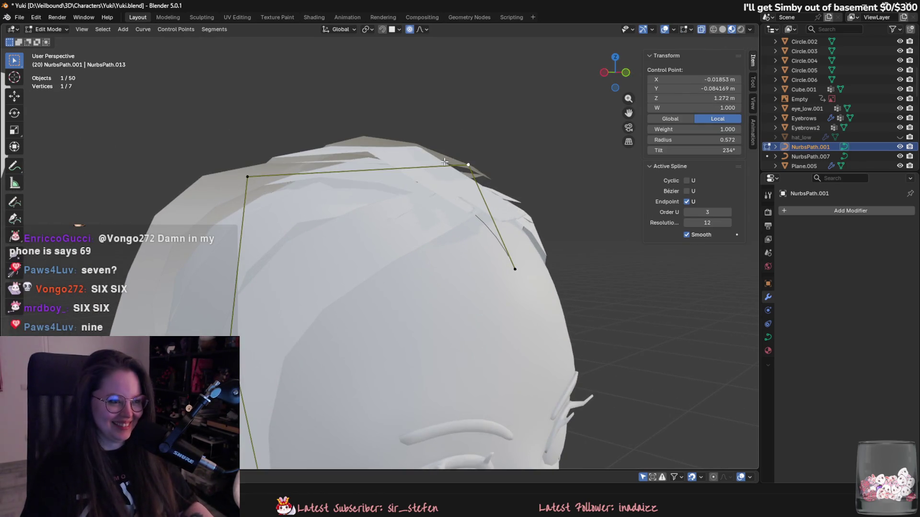
middle_click_drag(444, 161, 551, 320)
left_click(545, 319)
mouse_move(545, 319)
left_mouse_down()
mouse_move(529, 302)
mouse_move(537, 309)
left_mouse_up()
middle_click_drag(537, 310, 507, 210)
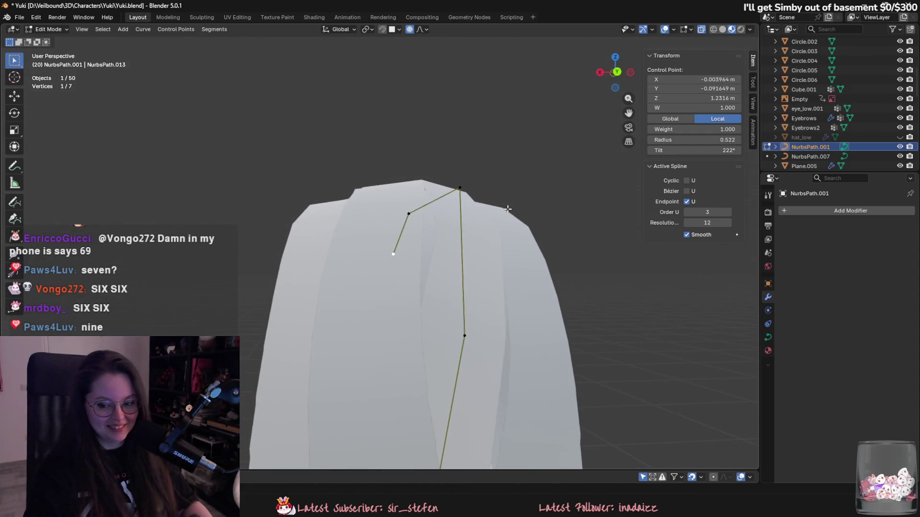
middle_click_drag(518, 253, 538, 217, "shift")
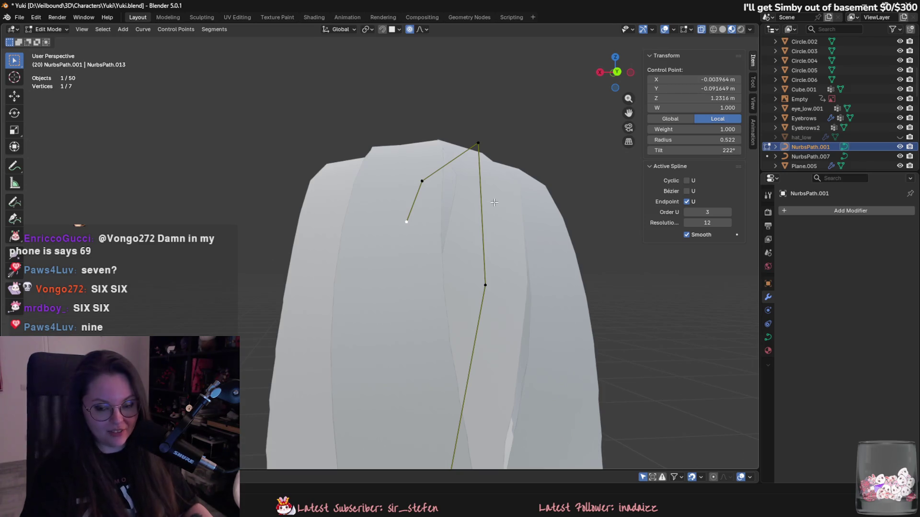
Step: Move the top control point with proportional falloff and tilt it to 230°
left_click(489, 156)
middle_click_drag(489, 157, 501, 188)
key("g")
left_click(465, 171)
scroll(559, 208, "up", 1)
key("ctrl+t")
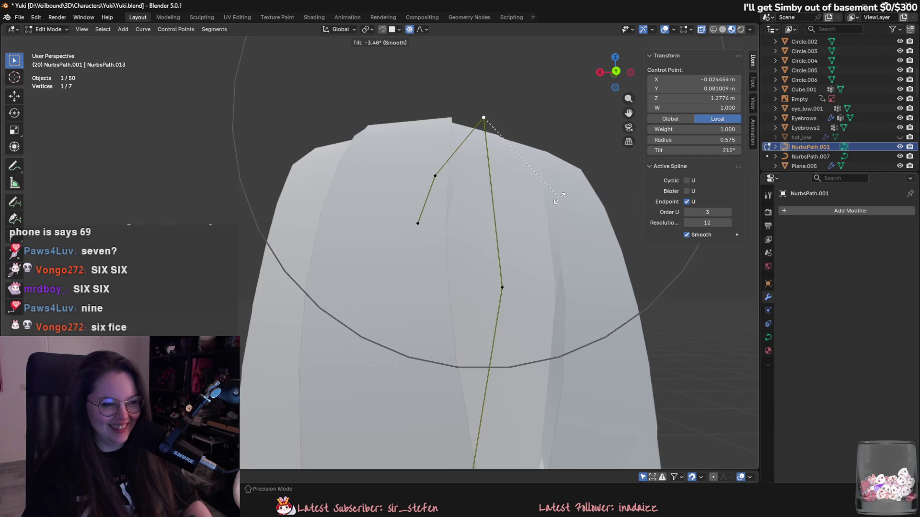
left_click(535, 212)
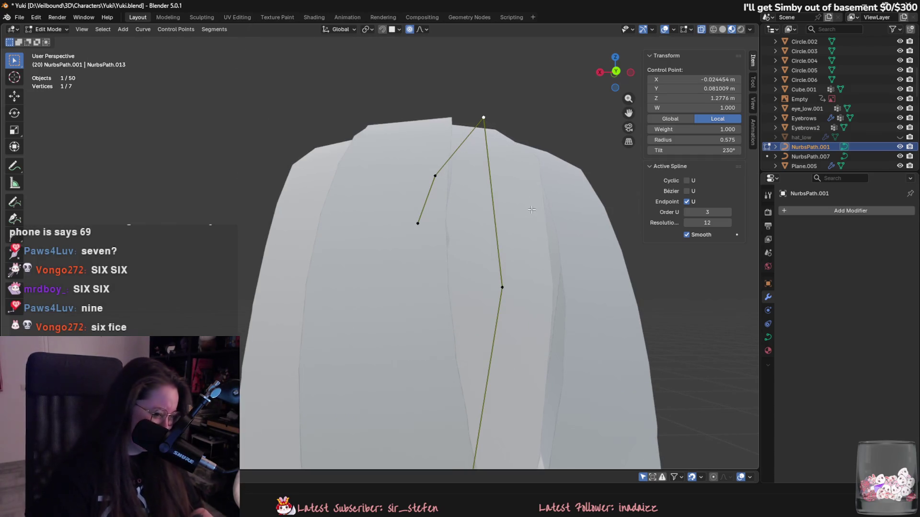
Step: Reposition the middle-right control point and tilt it to 233°
middle_click_drag(549, 274, 498, 239)
left_click(471, 203)
key("g")
scroll(489, 256, "down", 2)
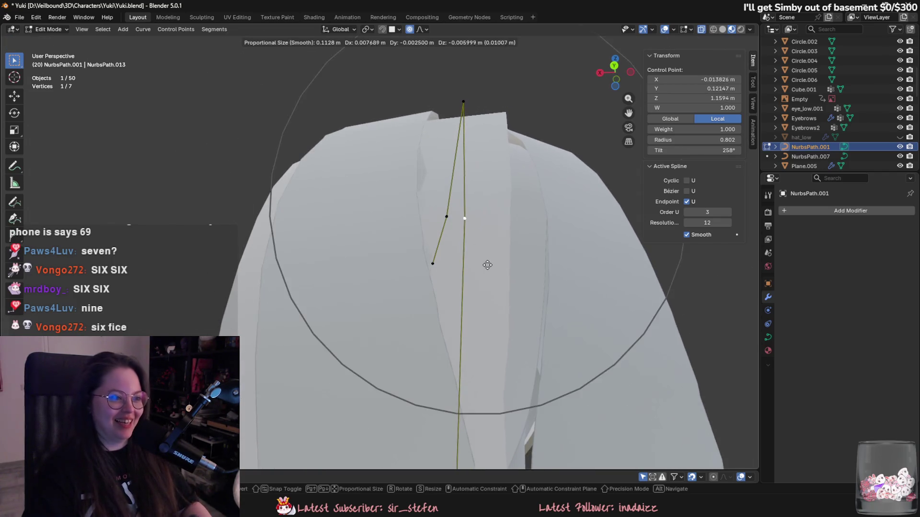
left_click(479, 252)
key("ctrl+t")
left_click(527, 192)
key("g")
left_click(524, 198)
Step: Nudge the top corner control point closer to the head
middle_click_drag(536, 229, 499, 251)
left_click(436, 186)
mouse_move(436, 186)
middle_mouse_down()
mouse_move(474, 225)
mouse_move(497, 279)
mouse_move(562, 276)
mouse_move(540, 357)
middle_mouse_up()
key("g")
left_click(503, 278)
key("g")
left_click(563, 273)
Step: Move a lower control point and shift the top point slightly right
left_click(540, 357)
key("g")
left_click(562, 339)
left_click(522, 149)
key("g")
left_click(535, 155)
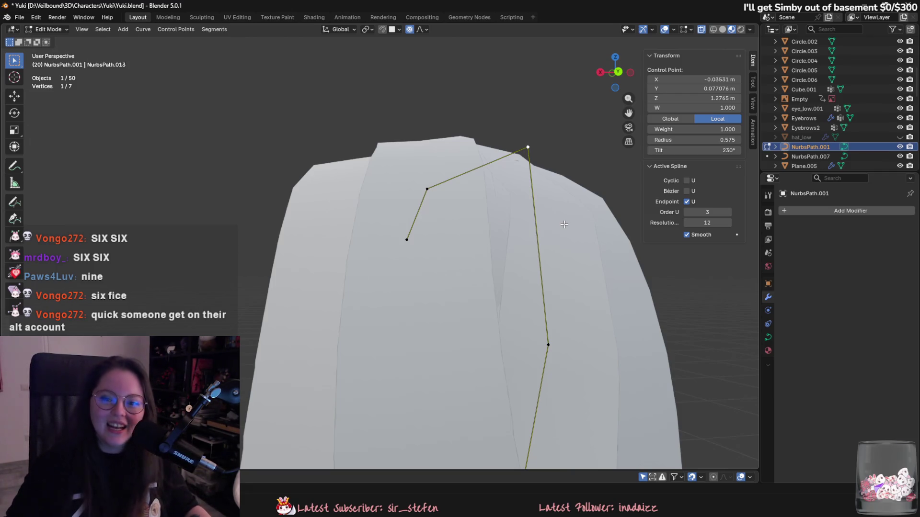
Step: Lower another point on the head and set the top point's thickness to 0.707
middle_click_drag(492, 249, 527, 306)
left_click(534, 318)
key("g")
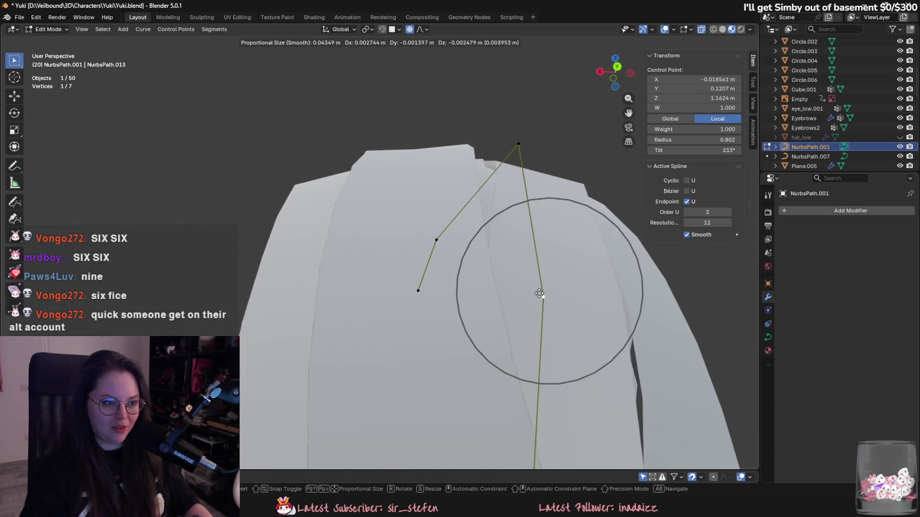
left_click(540, 294)
left_click(518, 144)
key("alt+s")
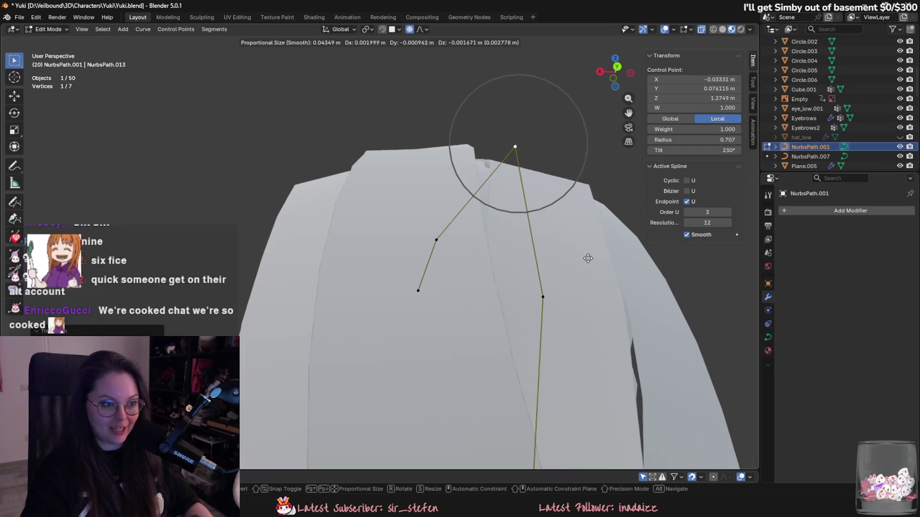
left_click(585, 258)
mouse_move(585, 257)
middle_mouse_down()
mouse_move(547, 324)
mouse_move(511, 351)
mouse_move(477, 351)
middle_mouse_up()
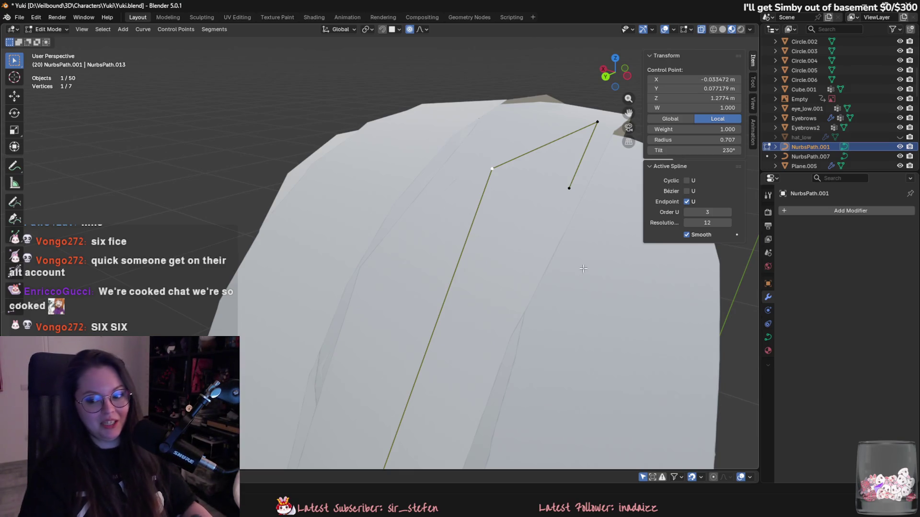
mouse_move(585, 267)
middle_mouse_down()
mouse_move(483, 281)
mouse_move(456, 263)
mouse_move(578, 296)
mouse_move(479, 206)
mouse_move(378, 190)
mouse_move(348, 154)
middle_mouse_up()
Step: Leave Edit Mode, deselect all, and reselect NurbsPath.001 for editing again
key("Tab")
key("alt+a")
left_click(345, 164)
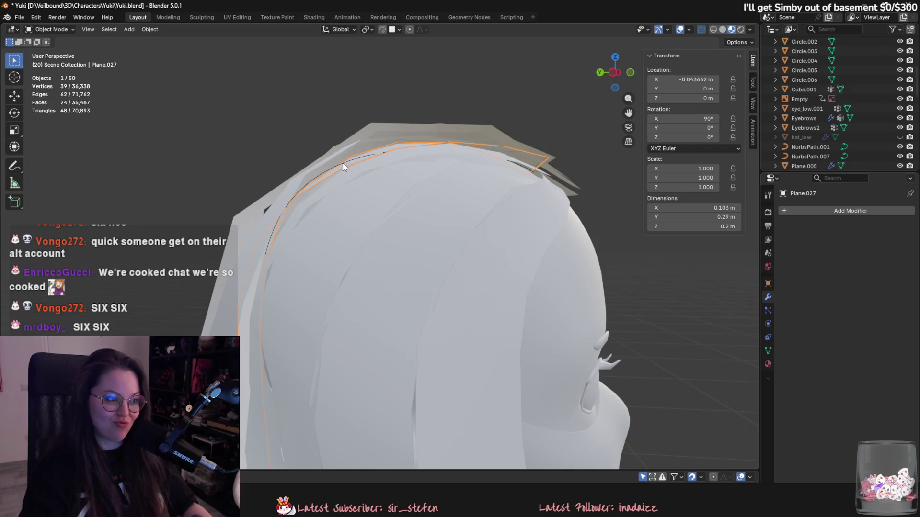
left_click(341, 163)
key("Tab")
Step: Tilt the chosen point to 224°, nudge the top point, then tilt to 239°
key("ctrl+t")
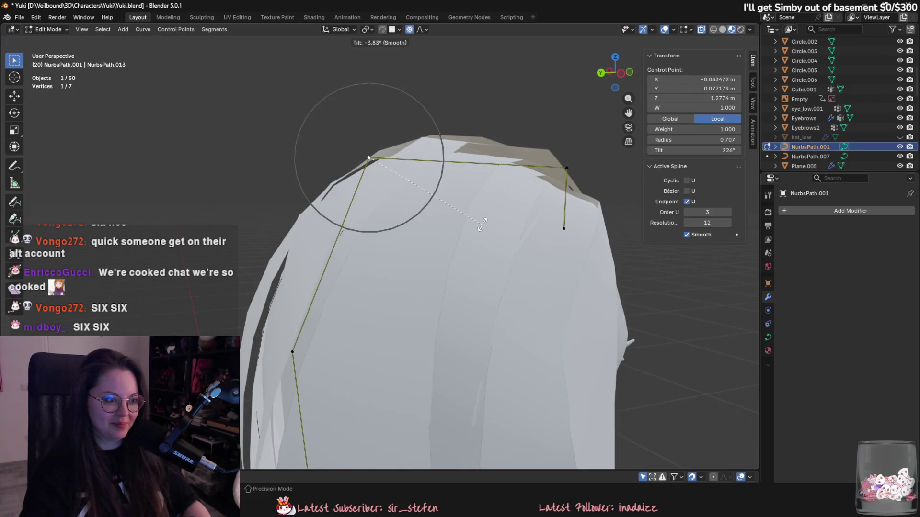
left_click(484, 225)
mouse_move(484, 225)
middle_mouse_down()
mouse_move(479, 215)
mouse_move(493, 211)
mouse_move(353, 243)
mouse_move(498, 267)
middle_mouse_up()
key("g")
left_click(499, 209)
key("ctrl+t")
left_click(496, 324)
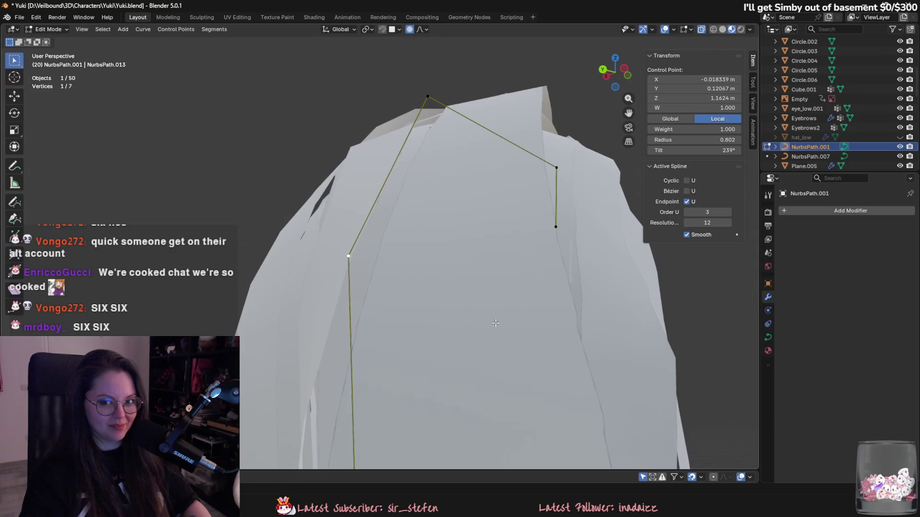
middle_click_drag(497, 305, 540, 310)
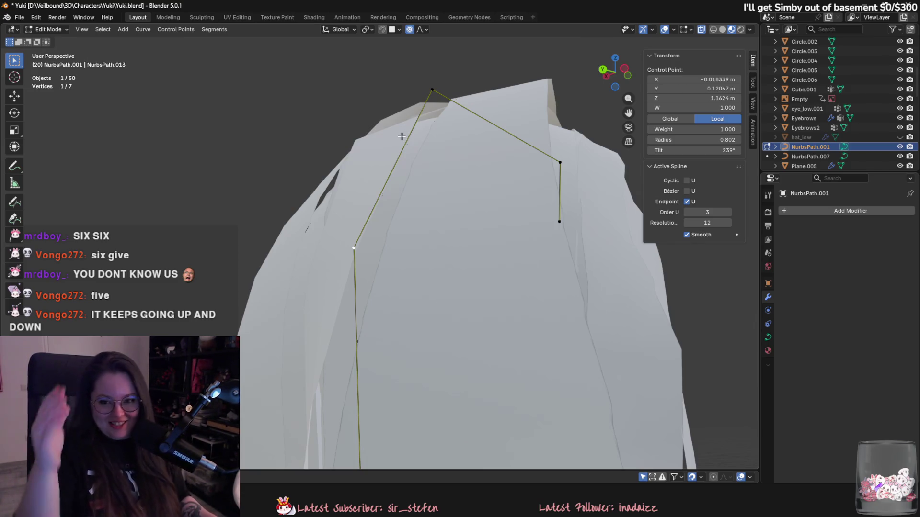
middle_click_drag(401, 135, 478, 136)
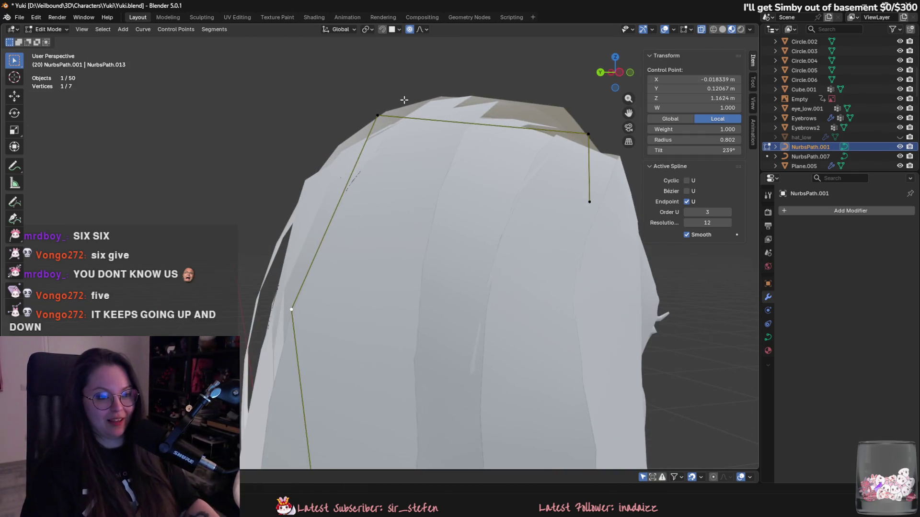
middle_click_drag(509, 167, 567, 237)
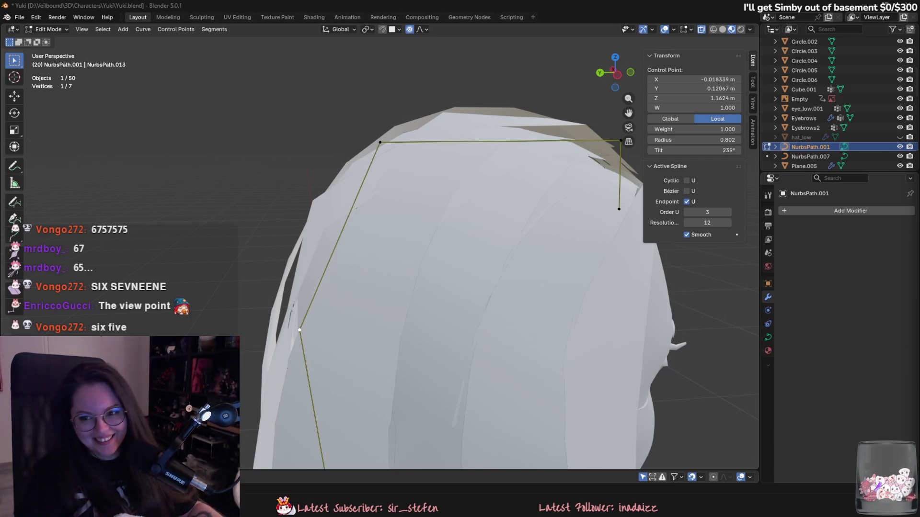
middle_click_drag(541, 287, 571, 270)
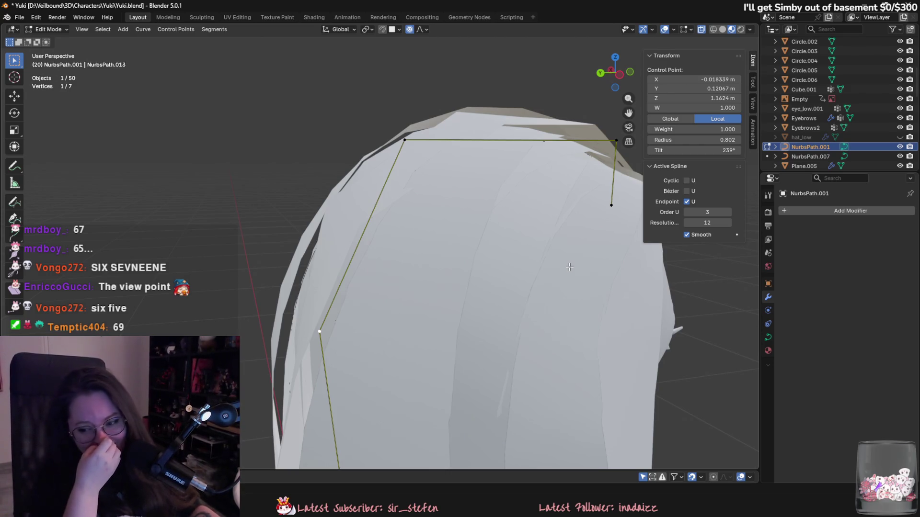
left_click(404, 140)
mouse_move(405, 140)
middle_mouse_down()
mouse_move(453, 178)
mouse_move(437, 195)
middle_mouse_up()
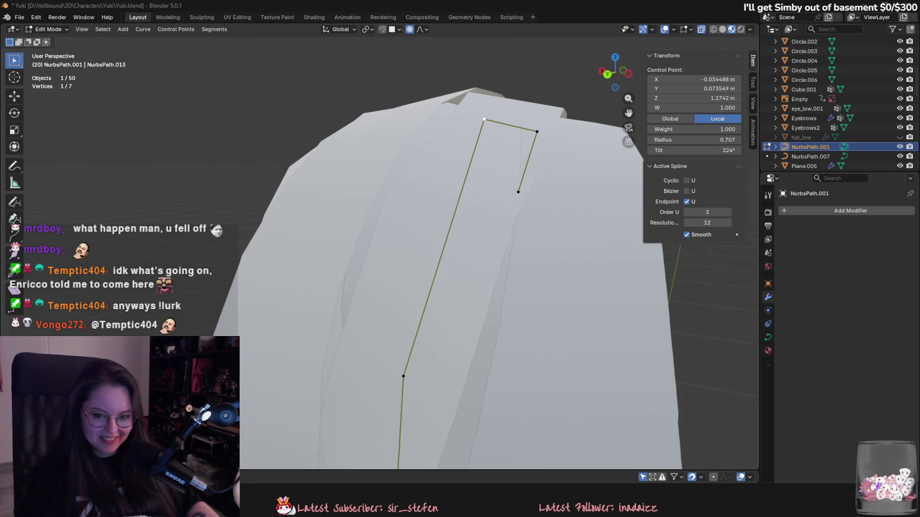
Step: Set the crown point's radius to 0.705 and nudge it slightly
mouse_move(523, 328)
middle_mouse_down()
mouse_move(455, 318)
mouse_move(513, 293)
middle_mouse_up()
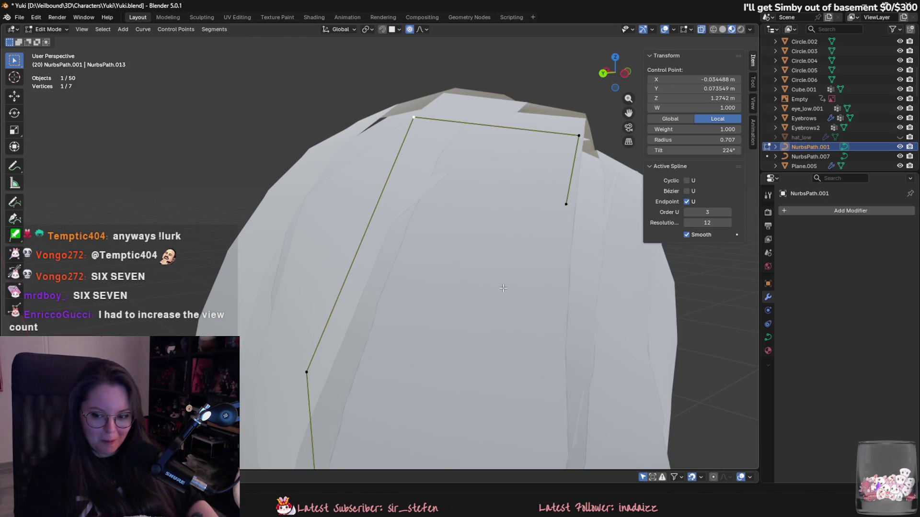
middle_click_drag(498, 281, 494, 290, "shift")
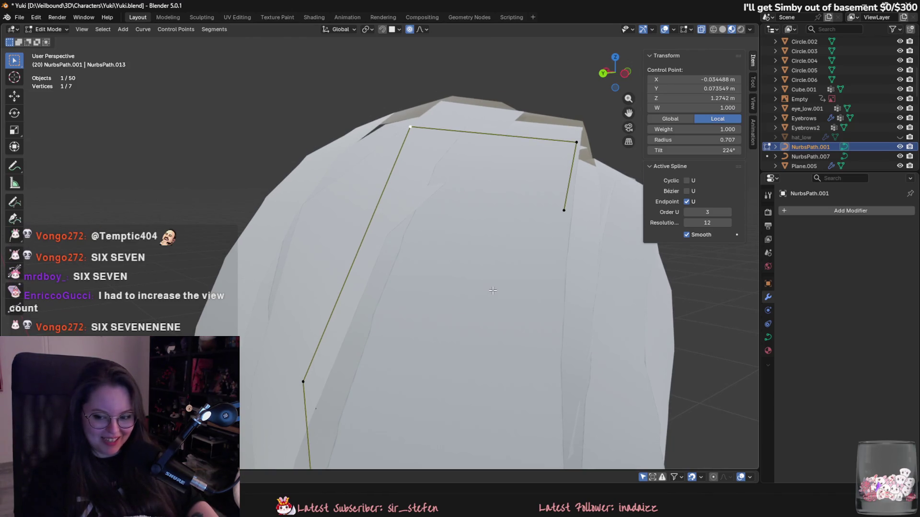
mouse_move(419, 157)
middle_mouse_down()
mouse_move(421, 172)
mouse_move(409, 135)
mouse_move(478, 159)
middle_mouse_up()
key("alt+s")
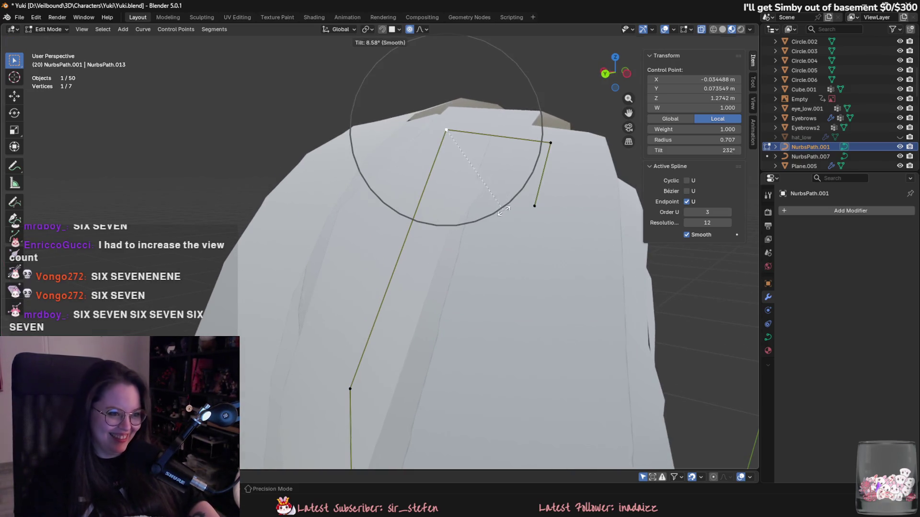
left_click(544, 248)
middle_click_drag(544, 248, 528, 235)
key("g")
left_click(529, 235)
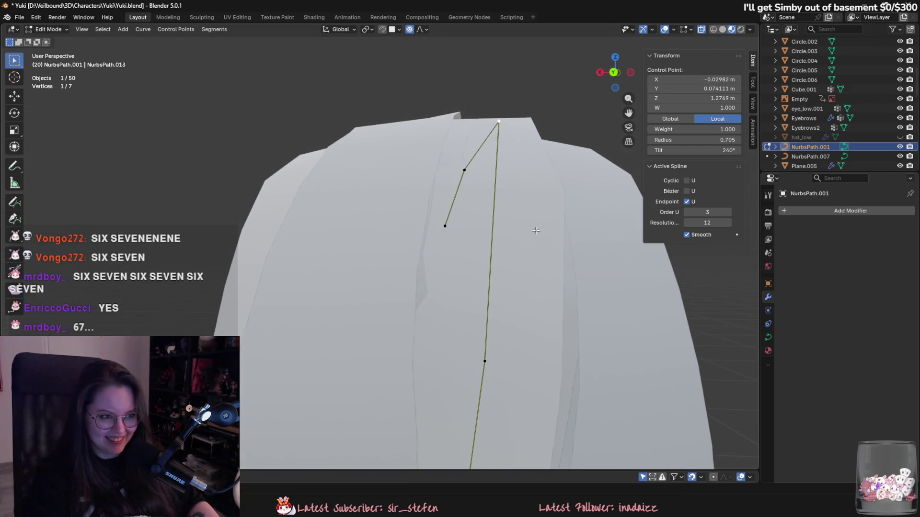
Step: Undo a trial twist, lower the point vertically to Z 1.2754 m, and return to Object Mode
key("ctrl+t")
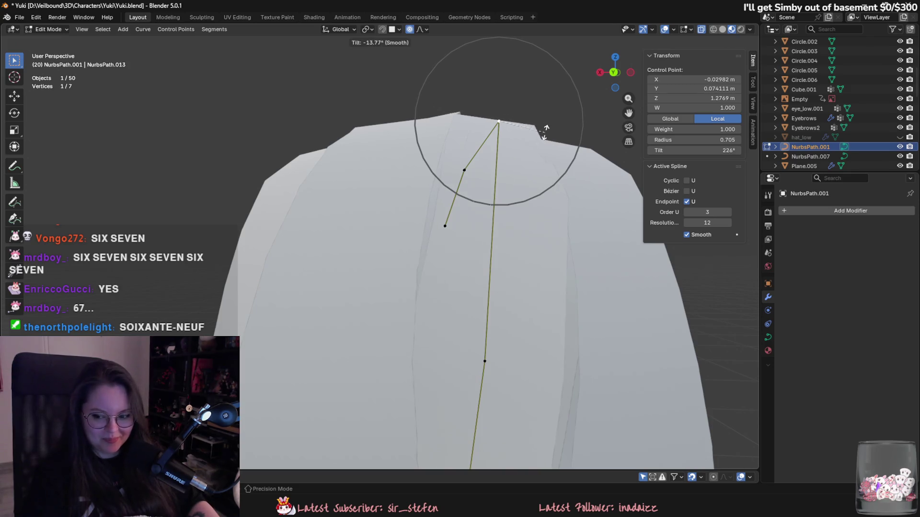
left_click(546, 128)
key("ctrl+z")
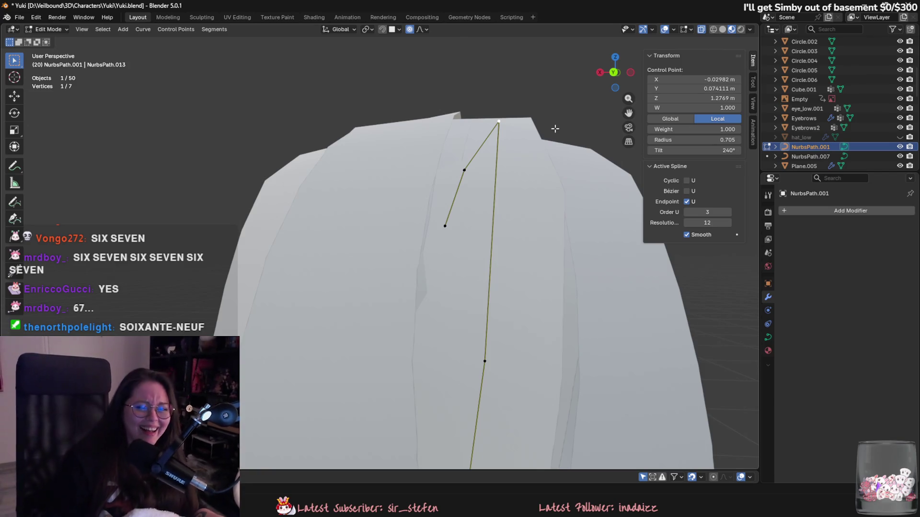
key("g")
key("z")
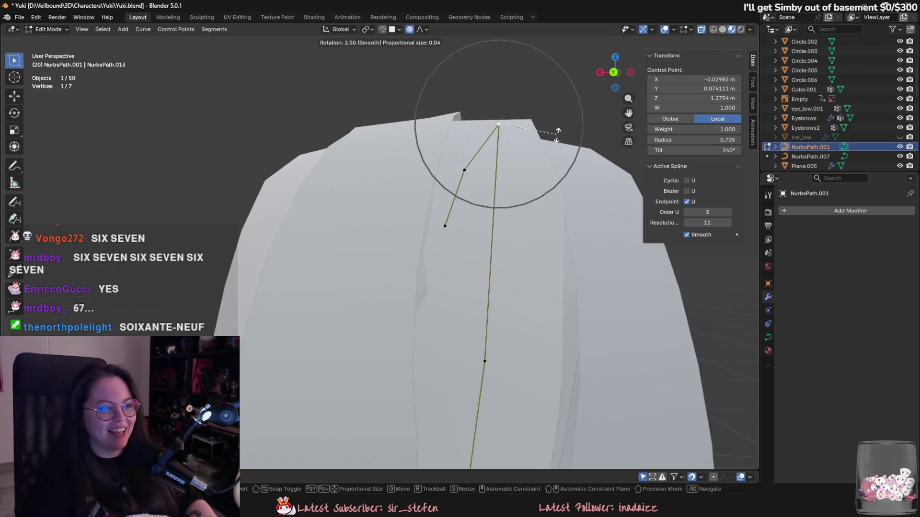
left_click(554, 129)
middle_click_drag(514, 133, 503, 123)
key("g")
key("Escape")
key("Tab")
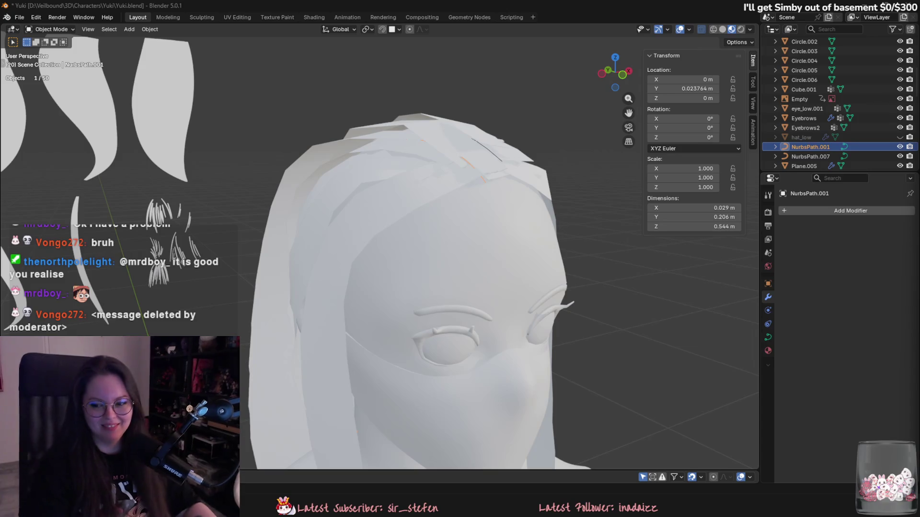
Step: Enter Edit Mode on NurbsPath.001 and twist the strand at a lower control point
mouse_move(393, 286)
middle_mouse_down()
mouse_move(447, 270)
mouse_move(467, 214)
middle_mouse_up()
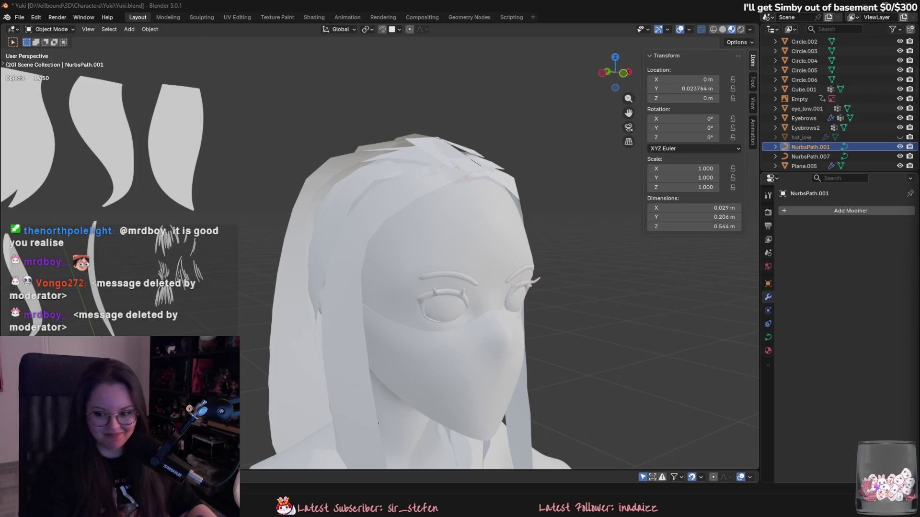
middle_click_drag(559, 242, 535, 243)
key("Tab")
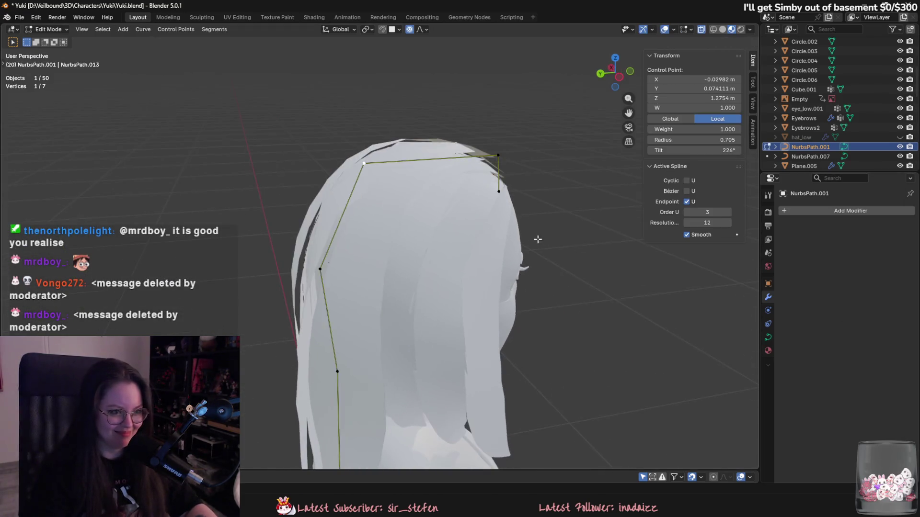
left_click(517, 172)
middle_click_drag(496, 197, 406, 304)
key("g")
left_click(440, 328)
key("ctrl+t")
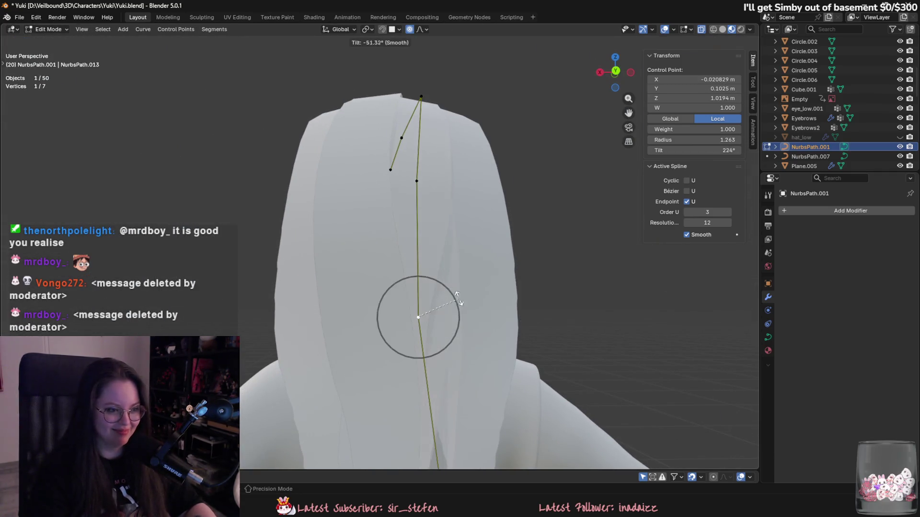
left_click(473, 292)
Step: Twist the strand to 180° and move the bottom point down the back of the head
mouse_move(473, 292)
middle_mouse_down()
mouse_move(452, 326)
mouse_move(474, 292)
middle_mouse_up()
key("ctrl+t")
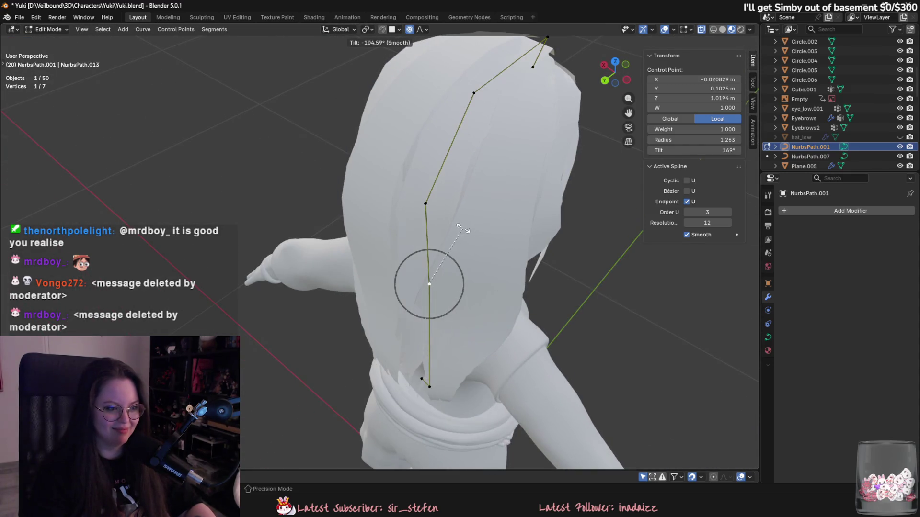
left_click(463, 229)
mouse_move(463, 230)
middle_mouse_down()
mouse_move(521, 283)
mouse_move(456, 403)
mouse_move(517, 383)
mouse_move(546, 351)
middle_mouse_up()
key("g")
left_click(545, 350)
Step: Move the middle control point down the back of the hair and shift it left
middle_click_drag(470, 300, 460, 342, "shift")
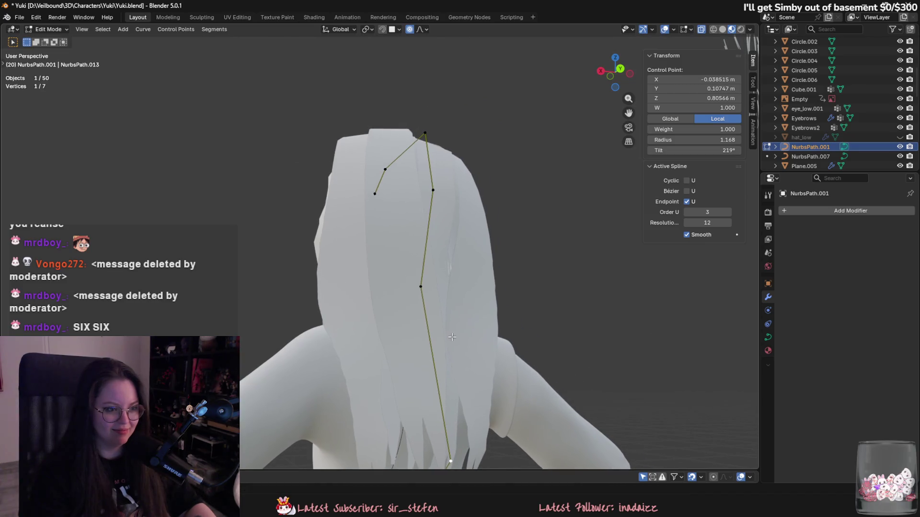
left_click(420, 286)
key("g")
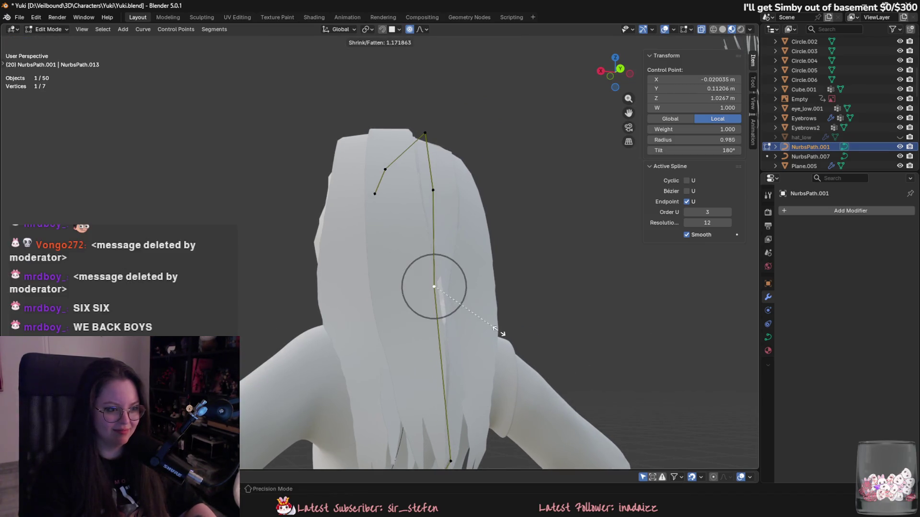
left_click(485, 351)
middle_click_drag(485, 351, 489, 306)
key("g")
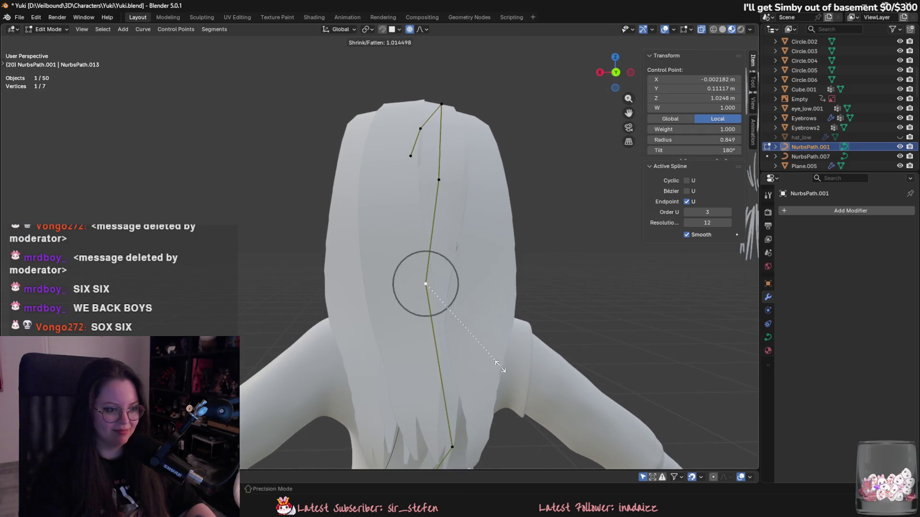
left_click(491, 292)
key("g")
key("Escape")
Step: Make a small point adjustment from above and slightly twist the strand
middle_click_drag(450, 209, 530, 312)
key("g")
left_click(518, 302)
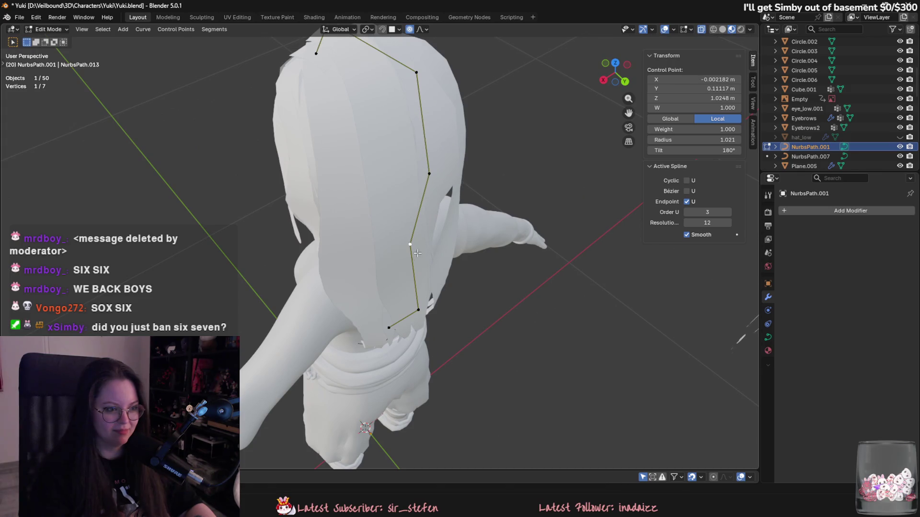
middle_click_drag(416, 252, 460, 335)
key("ctrl+t")
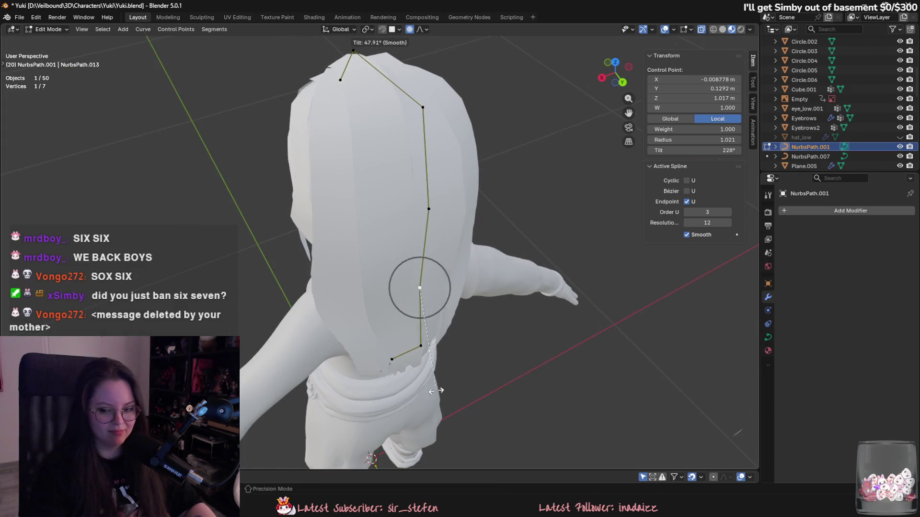
left_click(447, 372)
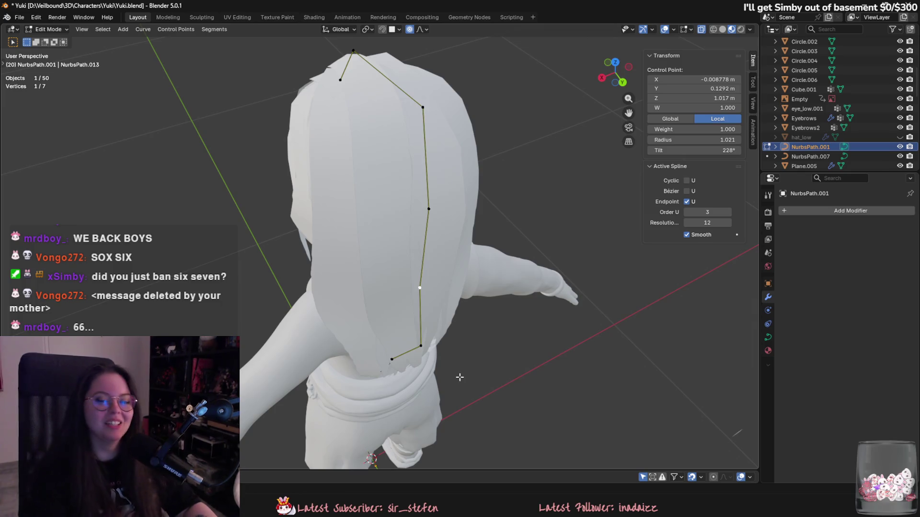
Step: Check the upper and top control points without changing them, then return to Object Mode
mouse_move(230, 172)
middle_mouse_down()
mouse_move(419, 203)
mouse_move(475, 223)
mouse_move(469, 205)
middle_mouse_up()
left_click(441, 204)
key("g")
key("Escape")
left_click(420, 167)
key("g")
key("Escape")
key("Tab")
middle_click_drag(421, 172, 459, 256)
scroll(421, 251, "up", 2)
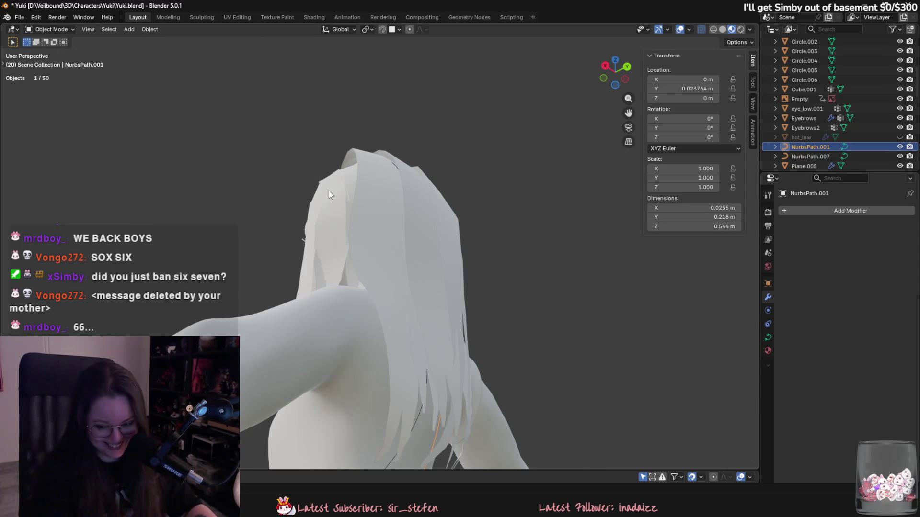
Step: Look over the hair by selecting curve NurbsPath.007 and hair cards Plane.013 and Plane.015
scroll(426, 291, "up", 1)
left_click(407, 421)
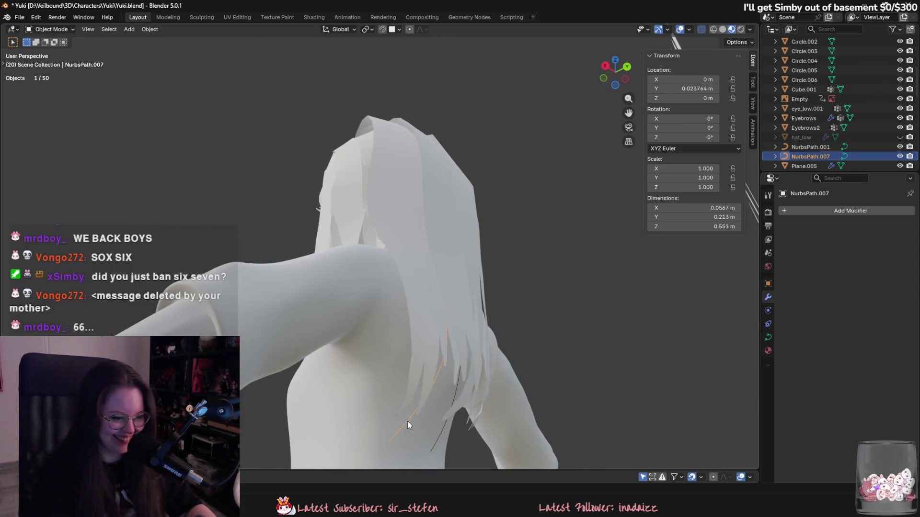
mouse_move(430, 315)
middle_mouse_down()
mouse_move(447, 374)
mouse_move(610, 375)
mouse_move(530, 329)
middle_mouse_up()
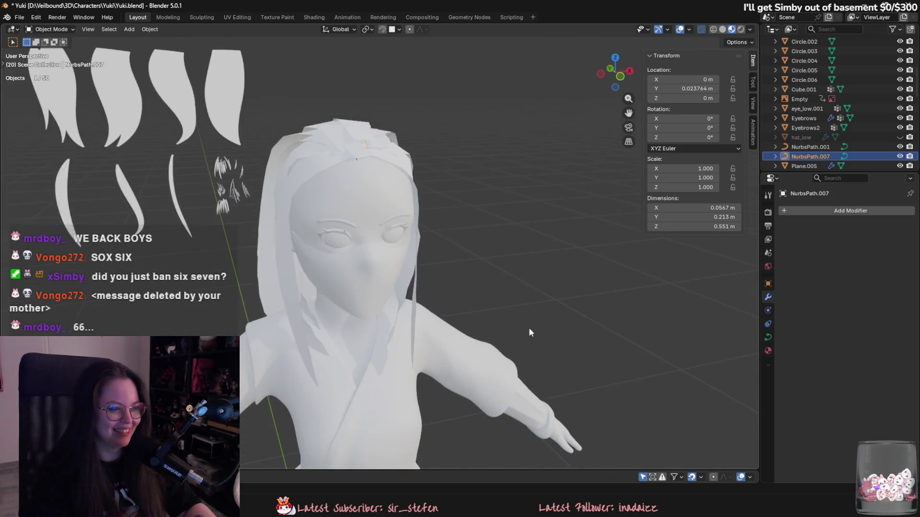
scroll(530, 329, "down", 3)
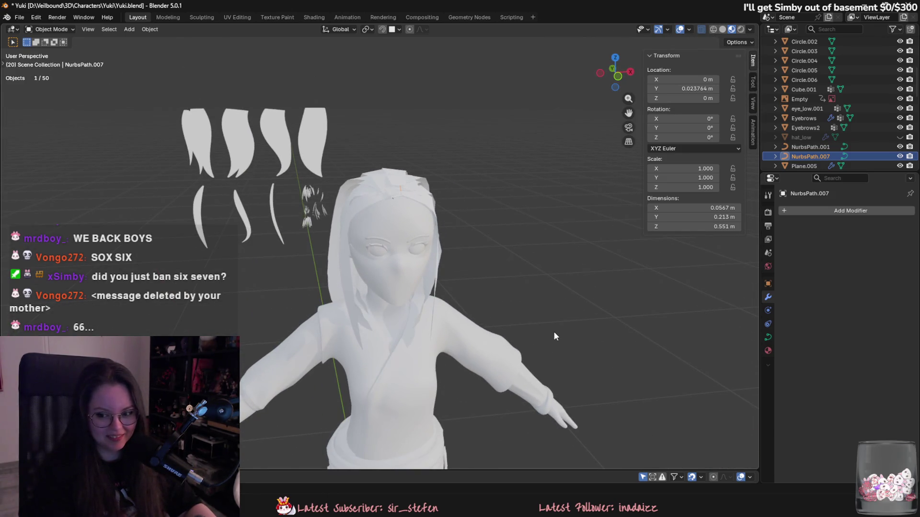
middle_click_drag(553, 331, 587, 335)
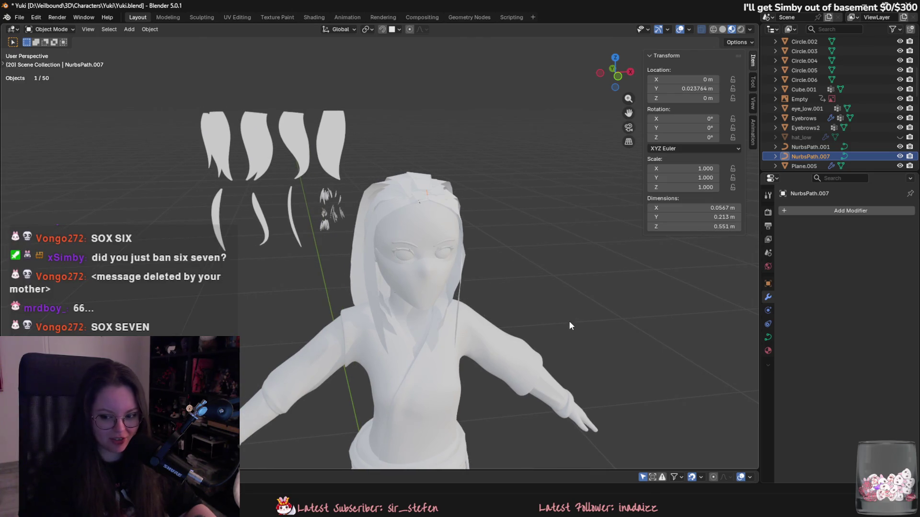
left_click(331, 148)
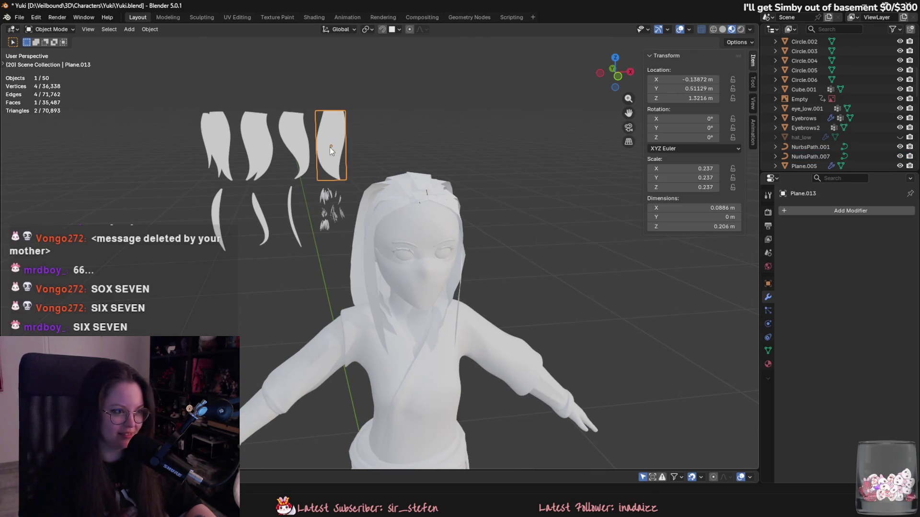
left_click(276, 143)
Step: Orbit around the head from side, front and back, then select the long back card Plane.036
middle_click_drag(277, 144, 416, 186)
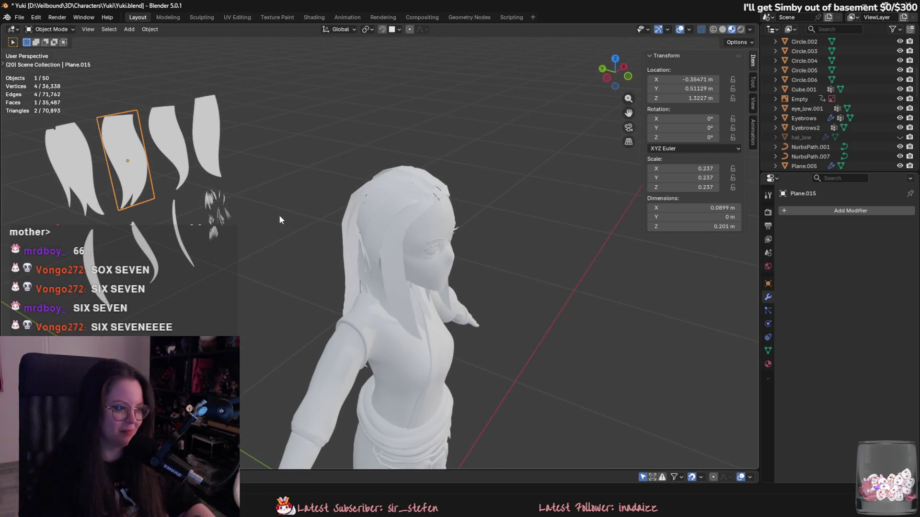
mouse_move(158, 248)
middle_mouse_down()
mouse_move(398, 205)
mouse_move(344, 214)
middle_mouse_up()
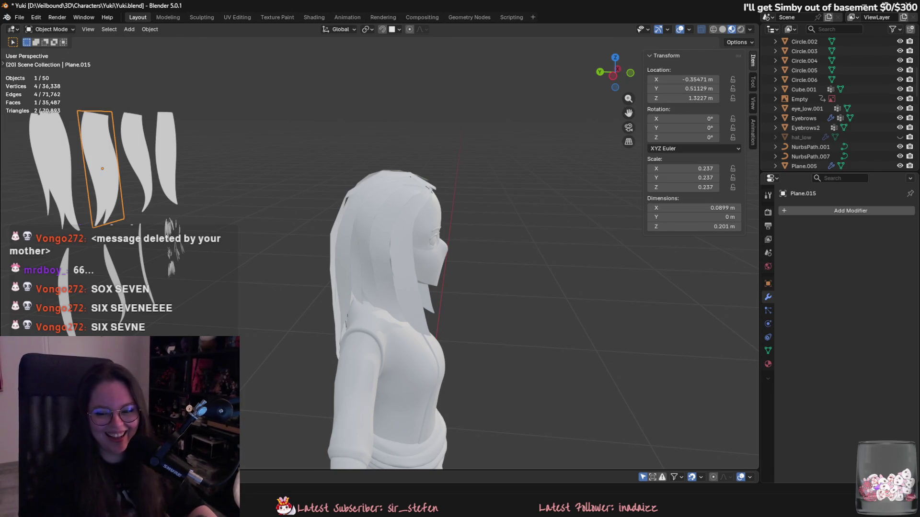
middle_click_drag(706, 261, 649, 250)
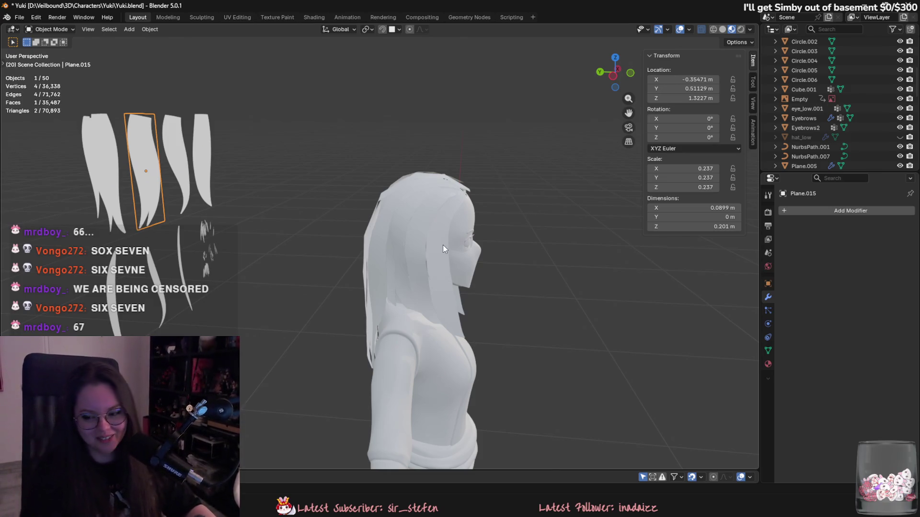
mouse_move(597, 246)
middle_mouse_down()
mouse_move(411, 251)
mouse_move(373, 242)
middle_mouse_up()
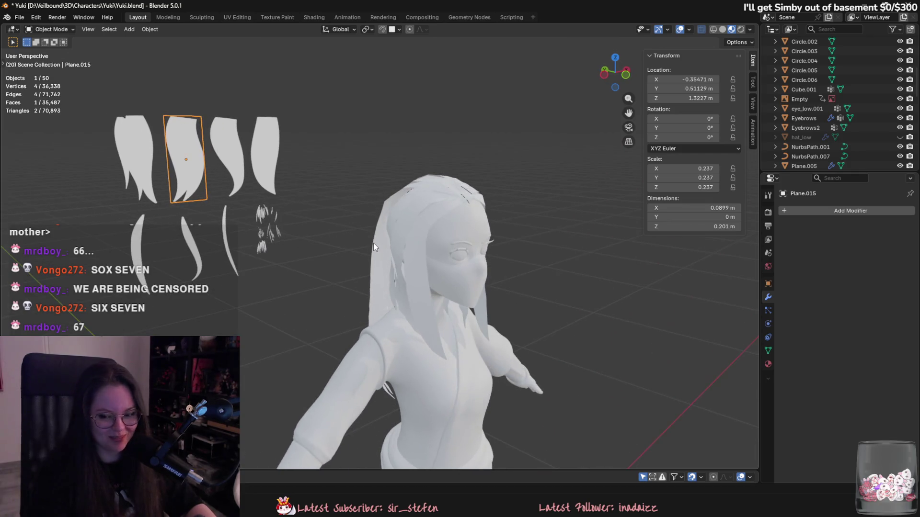
scroll(442, 251, "up", 3)
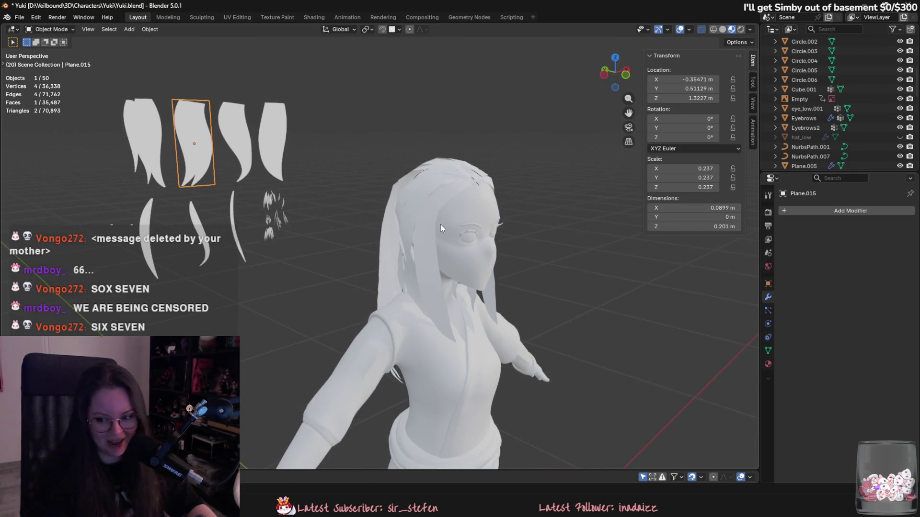
middle_click_drag(453, 257, 464, 217)
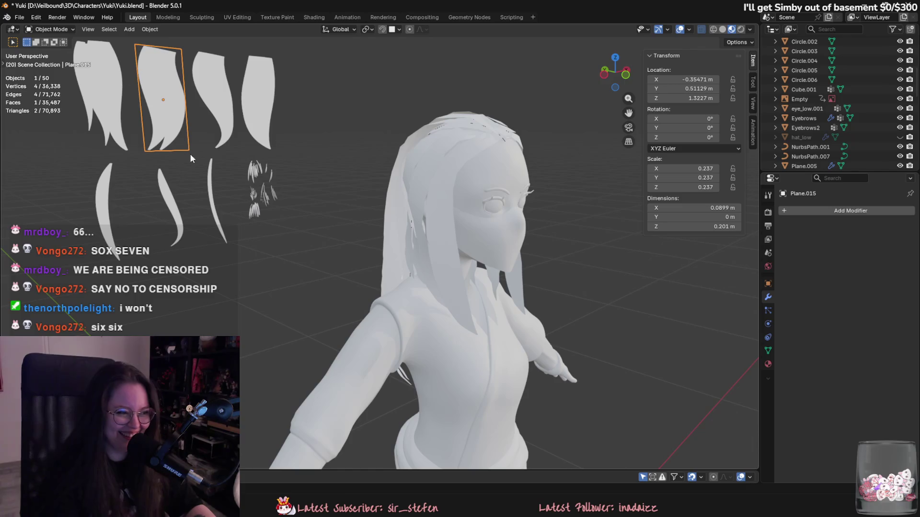
scroll(426, 292, "down", 5)
mouse_move(426, 291)
middle_mouse_down()
mouse_move(387, 302)
mouse_move(495, 309)
mouse_move(488, 315)
mouse_move(521, 334)
middle_mouse_up()
scroll(503, 292, "up", 3)
mouse_move(490, 257)
middle_mouse_down()
mouse_move(398, 270)
mouse_move(383, 263)
middle_mouse_up()
left_click(384, 263)
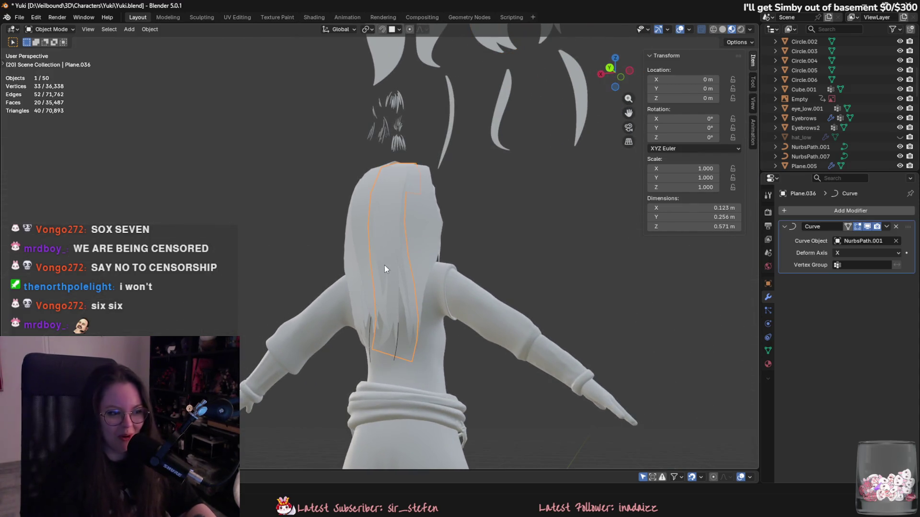
Step: Move control points on NurbsPath.001 with proportional editing so the back card hugs the head
mouse_move(395, 352)
middle_mouse_down()
mouse_move(395, 361)
mouse_move(446, 360)
mouse_move(421, 348)
mouse_move(460, 364)
mouse_move(561, 361)
mouse_move(455, 359)
mouse_move(456, 406)
mouse_move(419, 334)
mouse_move(387, 231)
mouse_move(436, 278)
mouse_move(443, 312)
mouse_move(461, 317)
mouse_move(433, 278)
mouse_move(355, 317)
middle_mouse_up()
left_click(392, 361)
key("Tab")
left_click(420, 346)
key("g")
left_click(426, 356)
key("g")
left_click(443, 372)
key("Tab")
Step: Check Plane.036's geometry from the top, side and back, then reselect NurbsPath.001
left_click(387, 231)
key("Tab")
key("Tab")
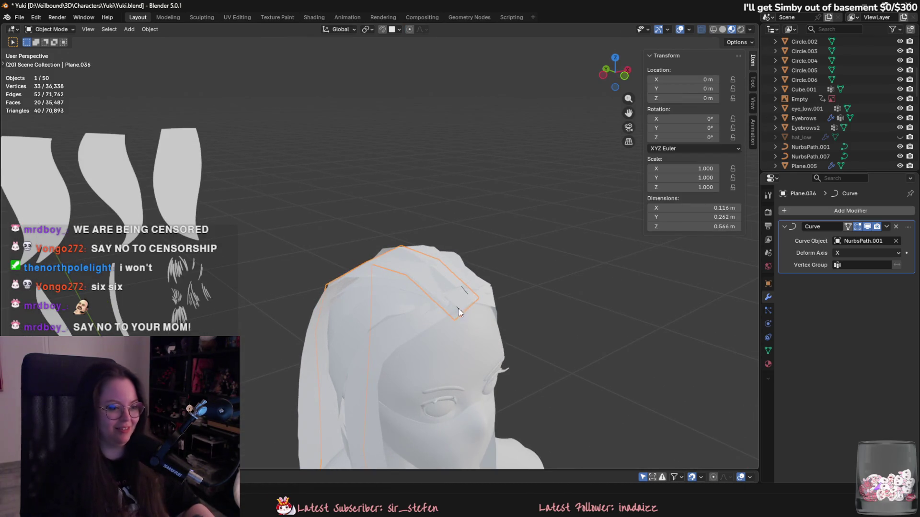
mouse_move(461, 313)
middle_mouse_down()
mouse_move(469, 278)
mouse_move(444, 253)
middle_mouse_up()
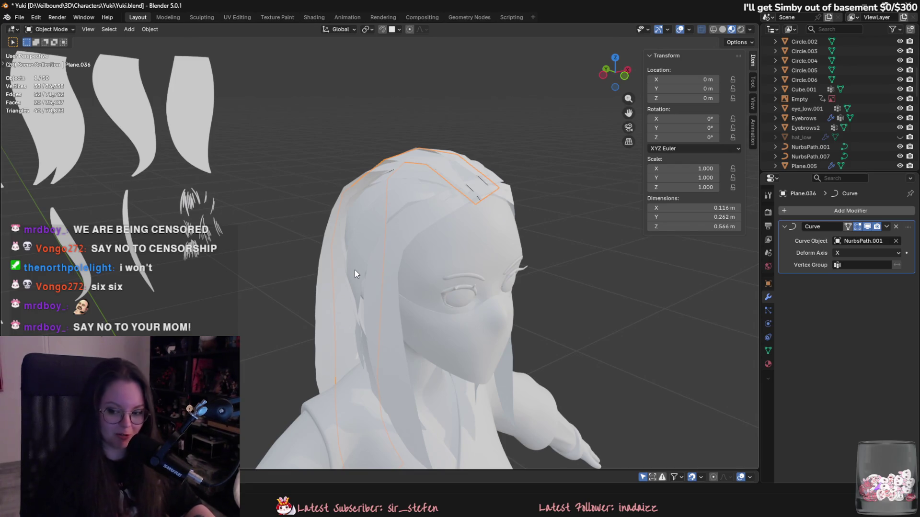
mouse_move(354, 266)
middle_mouse_down()
mouse_move(344, 228)
mouse_move(419, 245)
mouse_move(368, 297)
mouse_move(415, 172)
mouse_move(417, 331)
mouse_move(357, 340)
middle_mouse_up()
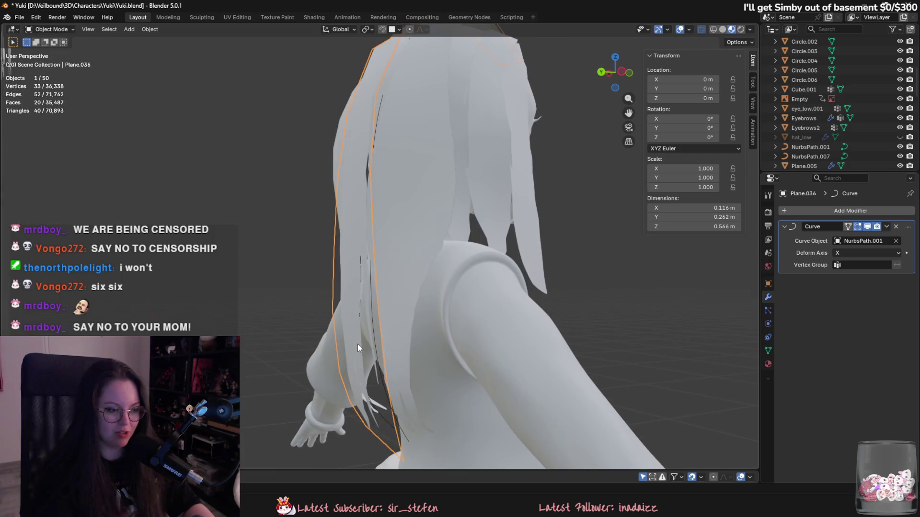
mouse_move(381, 371)
middle_mouse_down()
mouse_move(387, 343)
mouse_move(408, 367)
mouse_move(422, 338)
mouse_move(458, 315)
mouse_move(424, 358)
mouse_move(377, 372)
middle_mouse_up()
left_click(426, 352)
Step: Duplicate Plane.036 with NurbsPath.001, rotate the copy about 36° around Z, and shift it horizontally
left_click(421, 308, "shift")
key("shift+d")
key("r")
key("z")
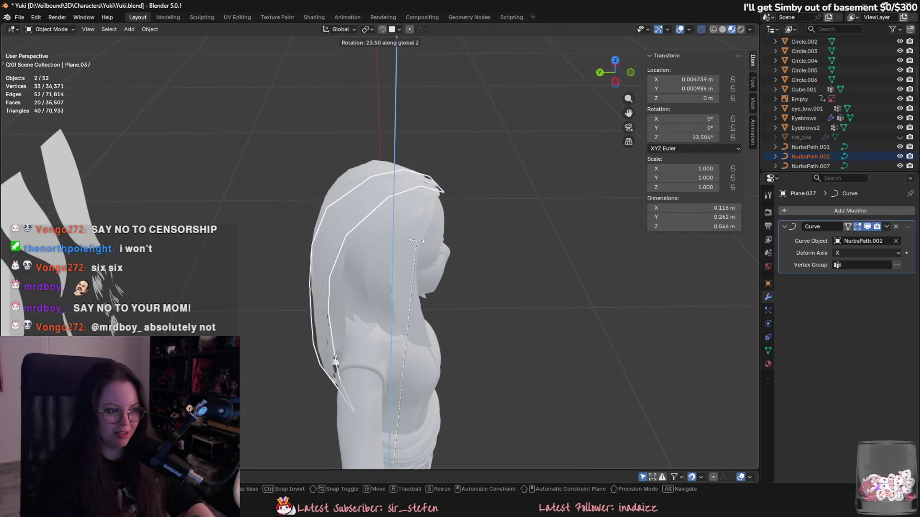
left_click(365, 195)
mouse_move(393, 264)
middle_mouse_down()
mouse_move(499, 300)
mouse_move(514, 349)
mouse_move(484, 312)
middle_mouse_up()
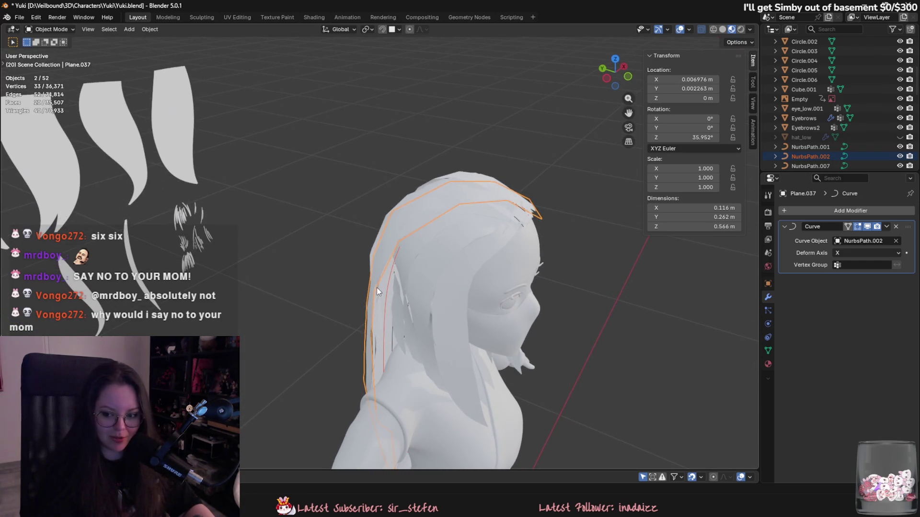
key("g")
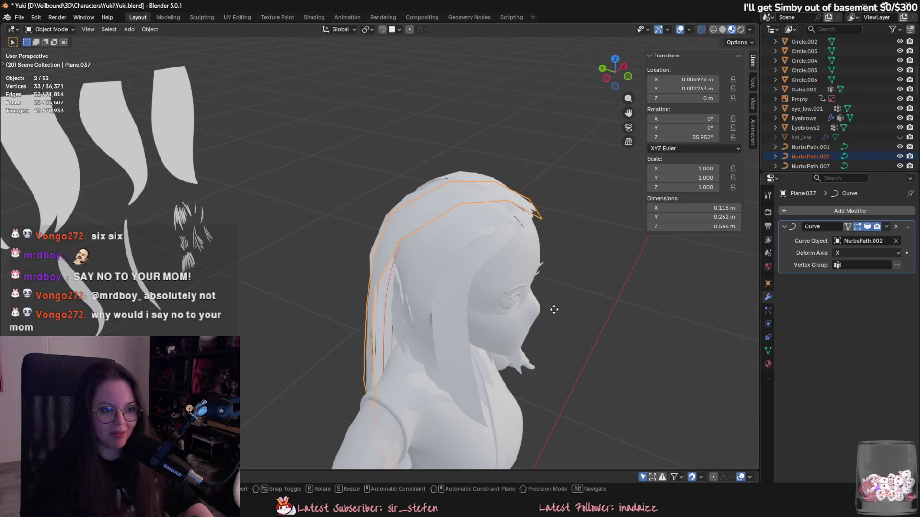
key("shift+z")
left_click(546, 308)
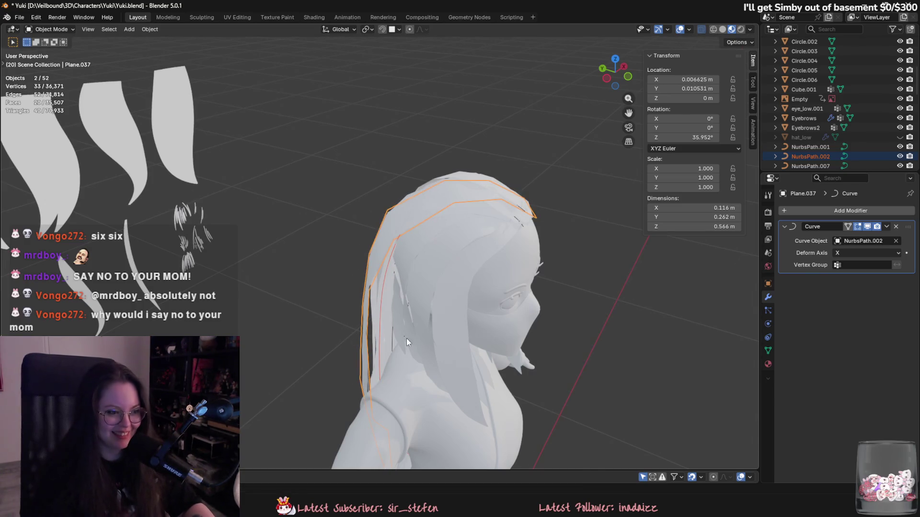
Step: Reposition a control point on the copied curve NurbsPath.002 in Edit Mode
left_click(381, 325)
key("Tab")
left_click_drag(383, 334, 398, 347)
key("g")
left_click(387, 283)
mouse_move(386, 283)
middle_mouse_down()
mouse_move(432, 273)
mouse_move(435, 257)
mouse_move(409, 250)
middle_mouse_up()
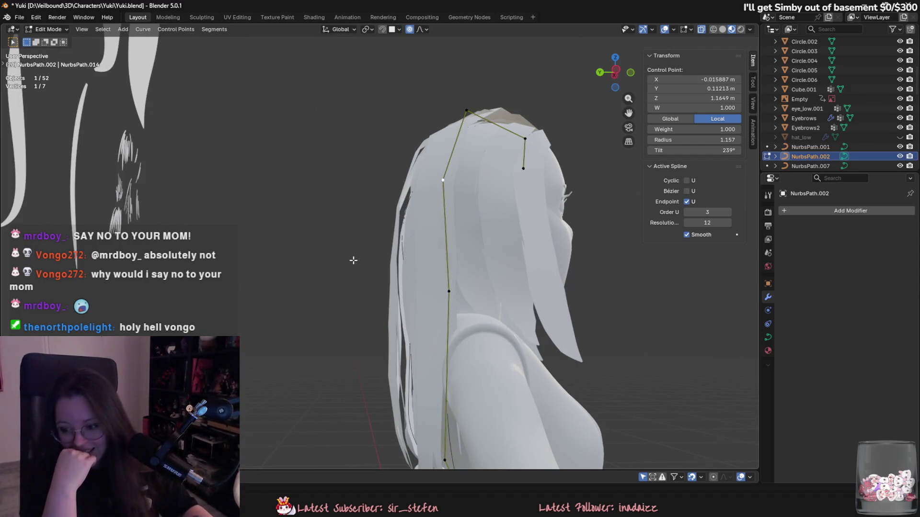
Step: Move NurbsPath.002's control points with proportional falloff to drape the curve down the back
middle_click_drag(349, 199, 505, 199)
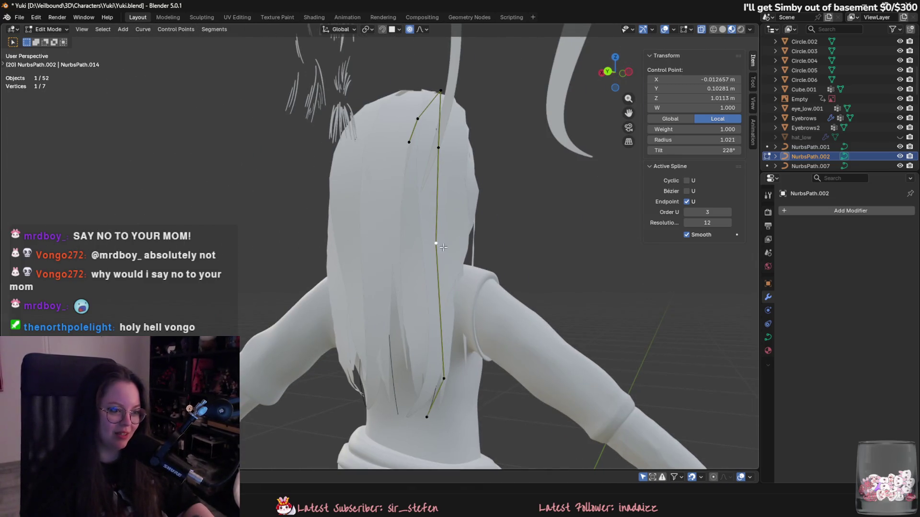
scroll(444, 243, "down", 3)
mouse_move(448, 245)
middle_mouse_down()
mouse_move(523, 242)
mouse_move(470, 249)
mouse_move(417, 282)
mouse_move(379, 330)
middle_mouse_up()
key("g")
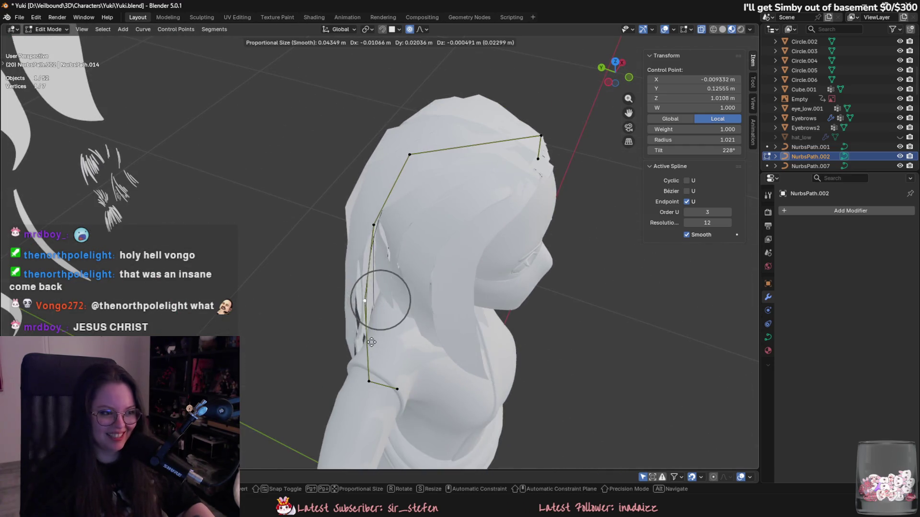
left_click(376, 333)
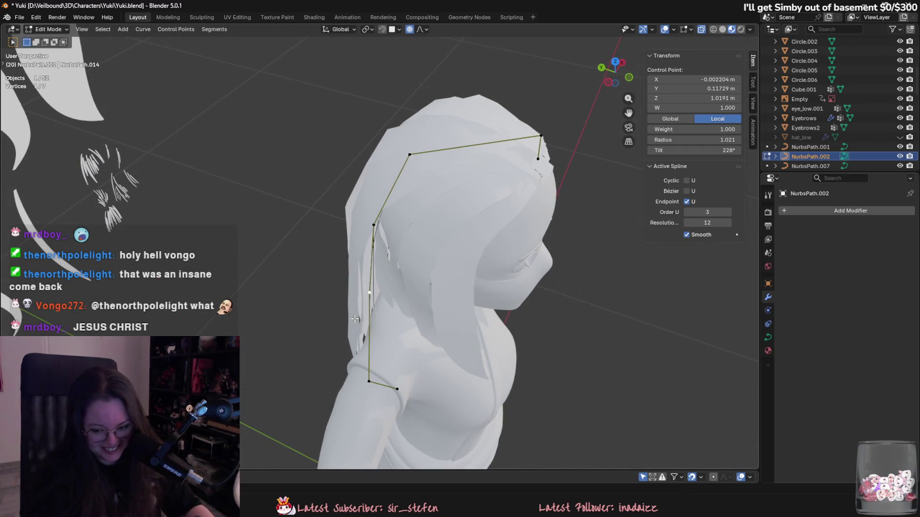
middle_click_drag(371, 271, 447, 232)
middle_click_drag(461, 338, 471, 269)
key("g")
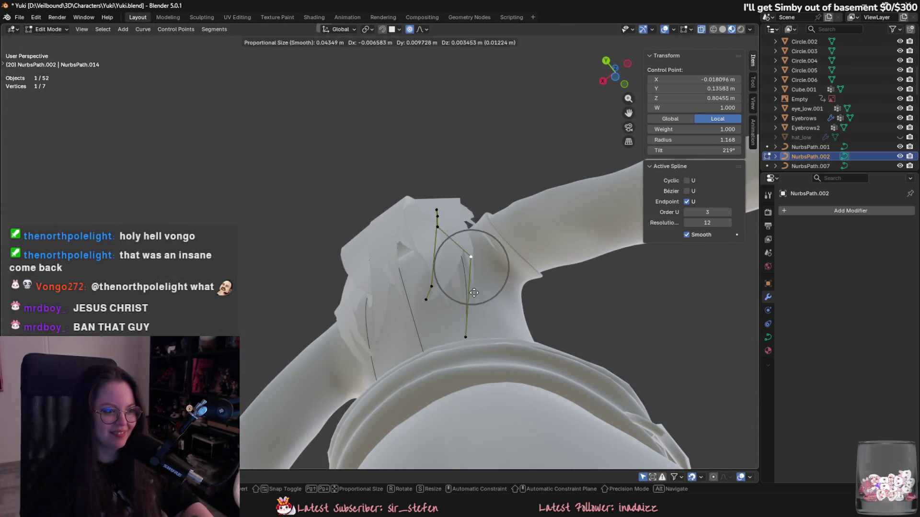
left_click(479, 287)
mouse_move(499, 331)
middle_mouse_down()
mouse_move(587, 433)
mouse_move(577, 452)
mouse_move(470, 385)
mouse_move(426, 329)
mouse_move(455, 338)
middle_mouse_up()
key("g")
left_click(580, 450)
Step: Move and twist another control point, then slide the lower point sideways
left_click(408, 315)
key("g")
left_click(479, 342)
key("ctrl+t")
left_click(438, 360)
key("g")
left_click(420, 408)
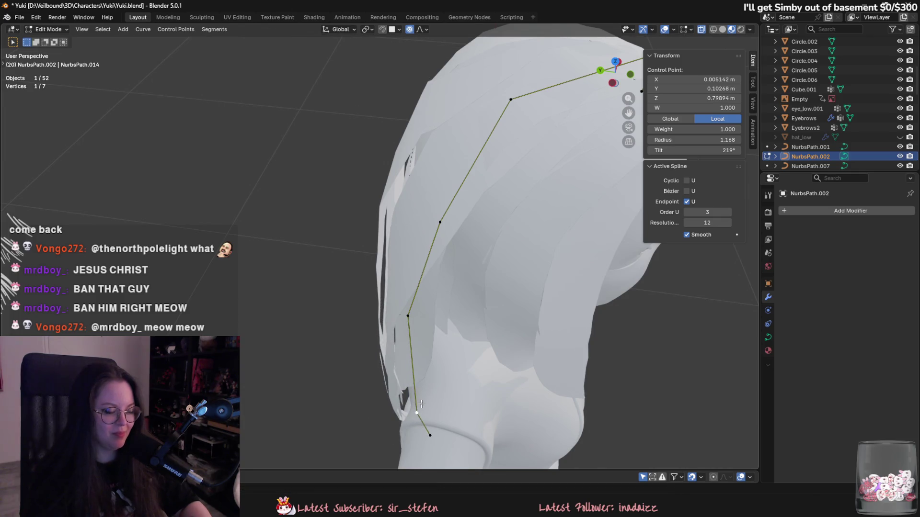
Step: Thicken the strand at an upper control point to radius 1.470
middle_click_drag(405, 316, 474, 154)
left_click(475, 144)
key("alt+s")
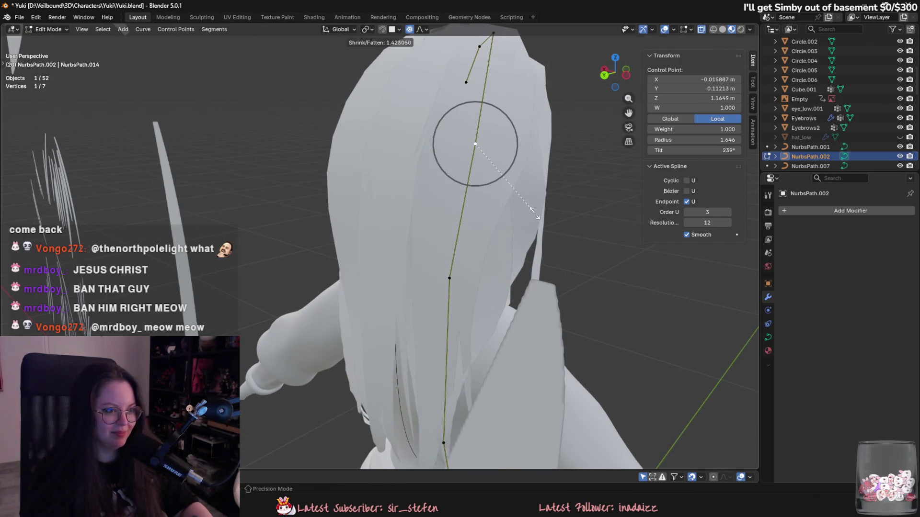
key("Escape")
scroll(471, 244, "up", 5)
scroll(471, 244, "down", 5)
key("alt+s")
left_click(444, 272)
Step: Twist the strand at that point to 253°, then further to 259°
middle_click_drag(444, 272, 460, 311)
key("ctrl+t")
left_click(494, 341)
mouse_move(494, 341)
middle_mouse_down()
mouse_move(455, 369)
mouse_move(492, 345)
mouse_move(482, 309)
middle_mouse_up()
mouse_move(517, 348)
middle_mouse_down()
mouse_move(471, 349)
mouse_move(515, 343)
middle_mouse_up()
key("ctrl+t")
left_click(458, 351)
middle_click_drag(488, 181, 414, 247)
left_click(414, 248)
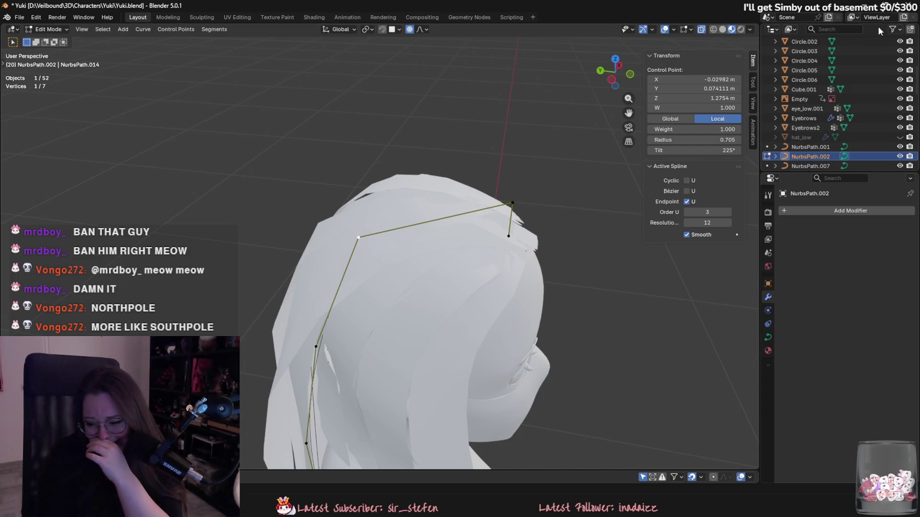
middle_click_drag(426, 220, 457, 176)
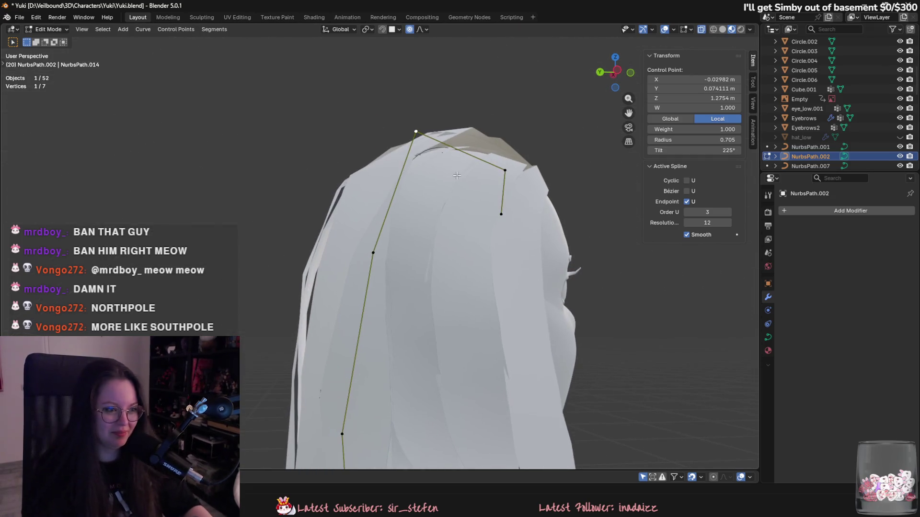
Step: Move the crown point and a side control point with proportional falloff
key("g")
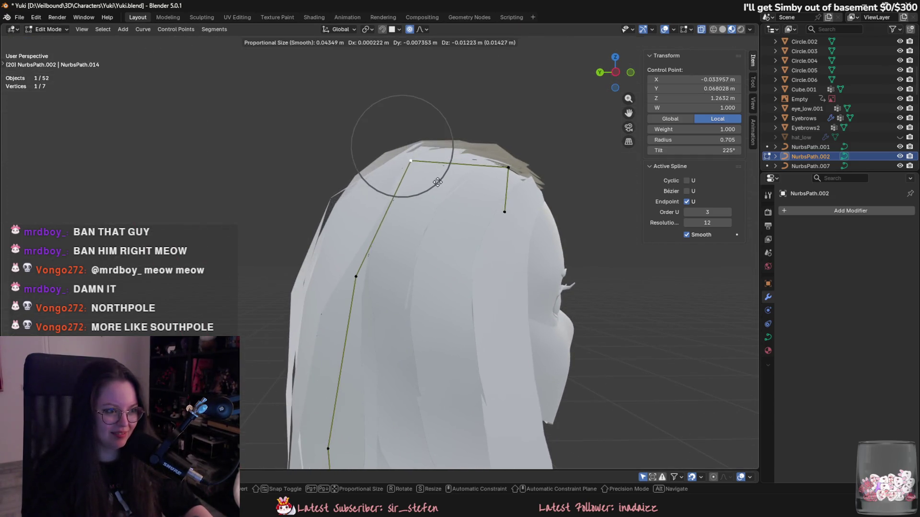
left_click(434, 178)
mouse_move(434, 178)
middle_mouse_down()
mouse_move(529, 159)
mouse_move(524, 145)
middle_mouse_up()
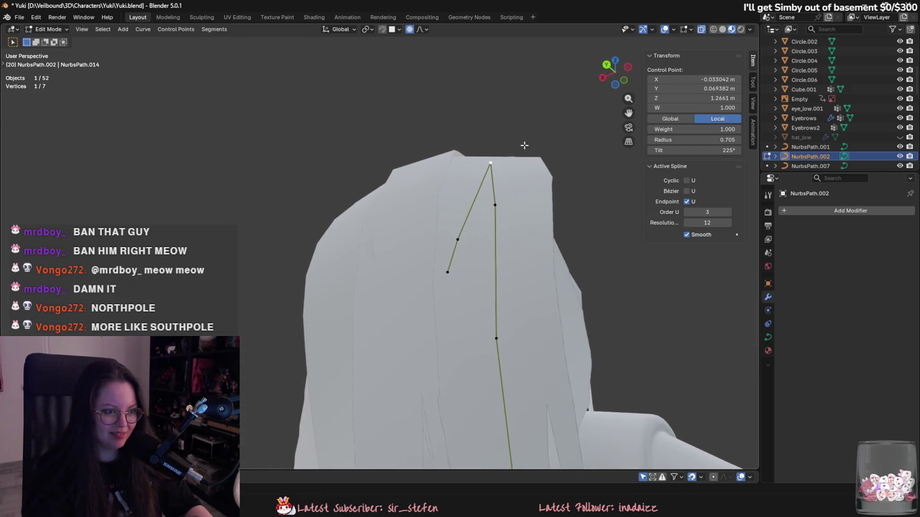
mouse_move(487, 202)
middle_mouse_down()
mouse_move(493, 228)
mouse_move(519, 212)
middle_mouse_up()
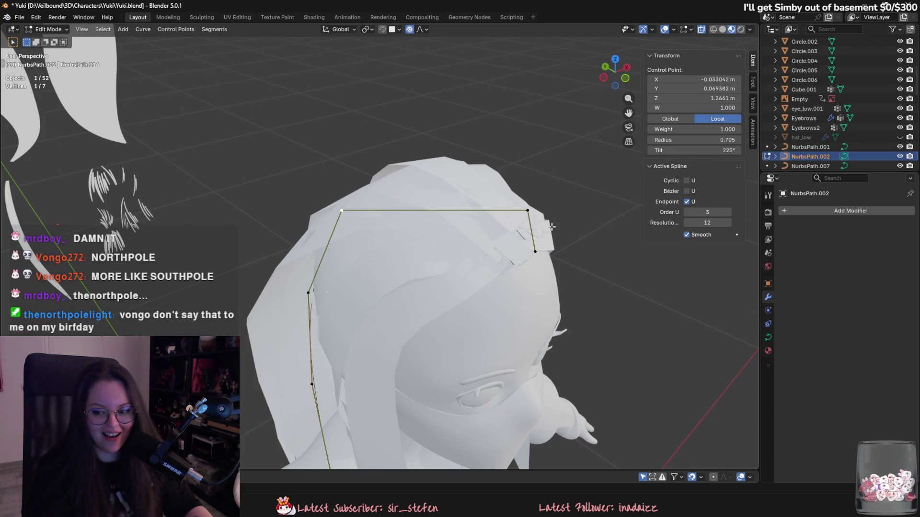
middle_click_drag(551, 226, 590, 231, "shift")
left_click(568, 186)
key("g")
left_click(507, 220)
key("g")
left_click(484, 221)
middle_click_drag(484, 220, 438, 246)
scroll(454, 191, "up", 3)
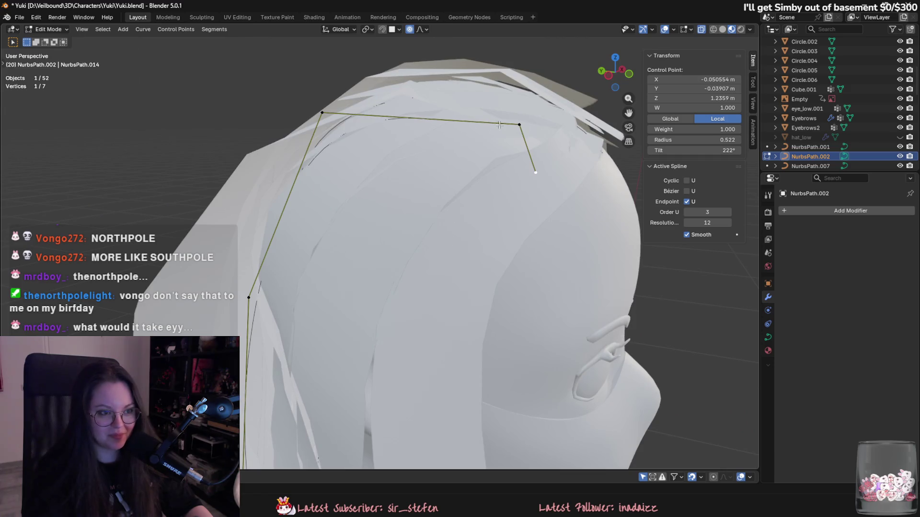
Step: Reposition the curve's end, corner and top-left points so the strand wraps the side
left_click(520, 124)
scroll(552, 206, "down", 2)
key("g")
left_click(537, 201)
middle_click_drag(537, 201, 513, 252)
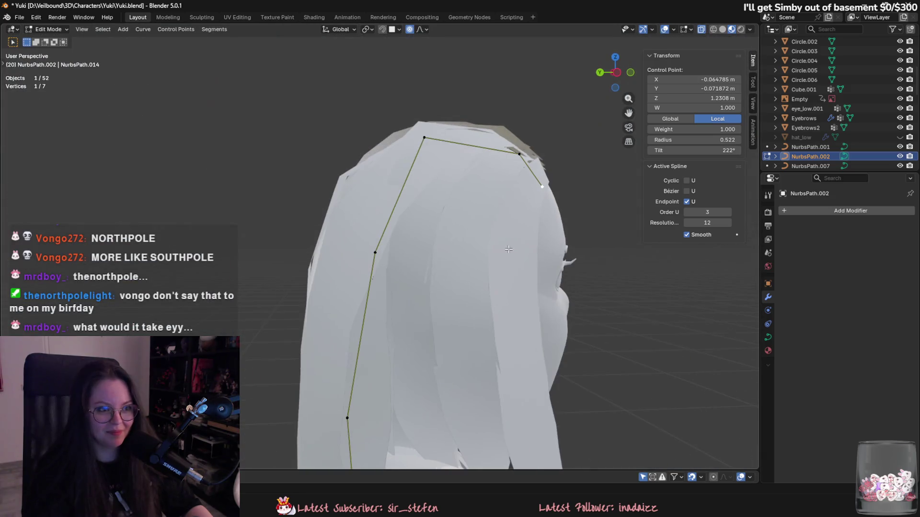
key("g")
left_click(412, 139)
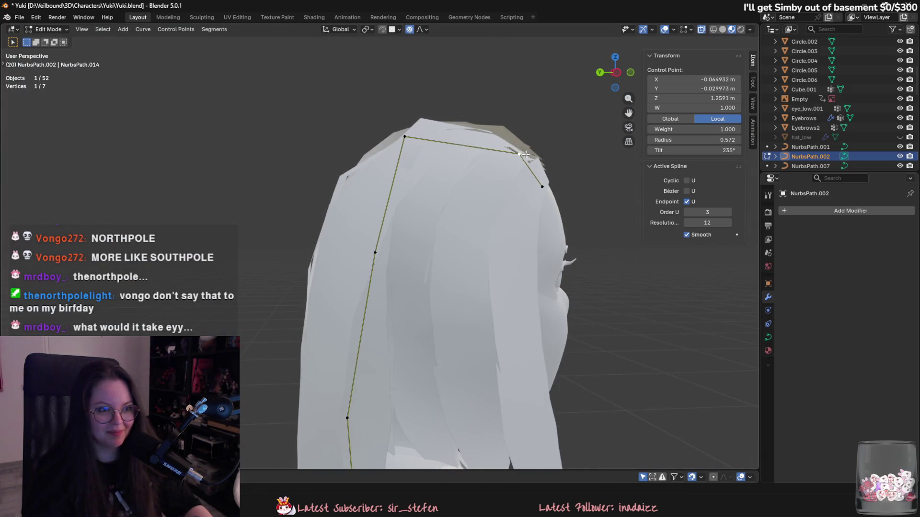
key("g")
left_click(527, 157)
left_click(417, 139)
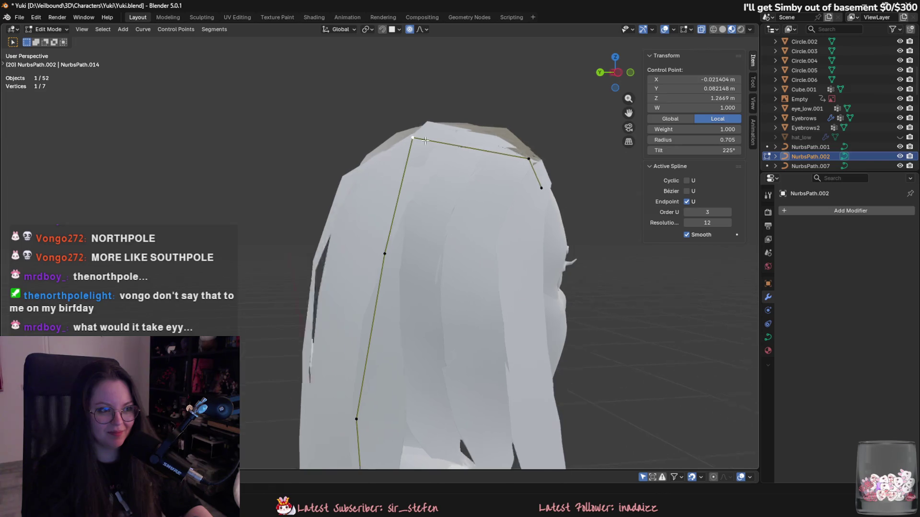
key("g")
left_click(443, 165)
Step: Shrink the strand's width at a control point with Alt+S and reposition it
middle_click_drag(443, 165, 491, 203)
middle_click_drag(431, 194, 451, 179)
key("g")
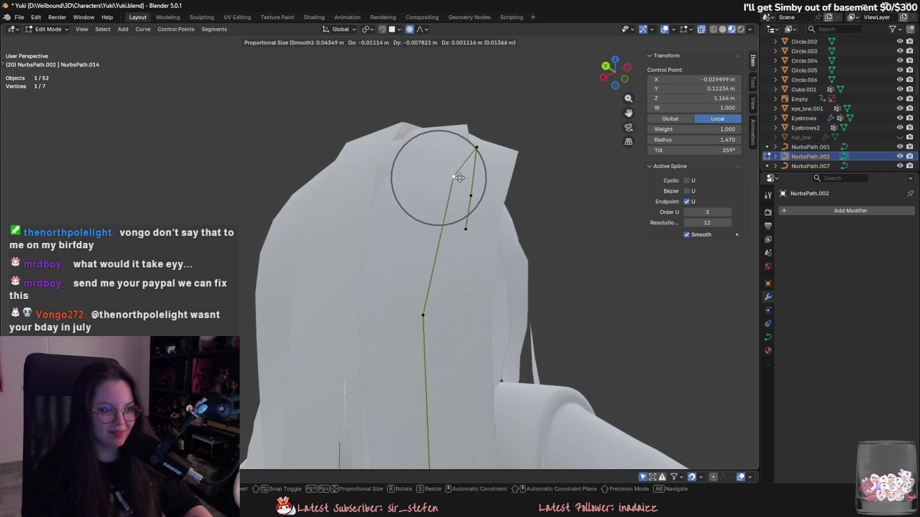
left_click(500, 189)
key("alt+s")
left_click(501, 195)
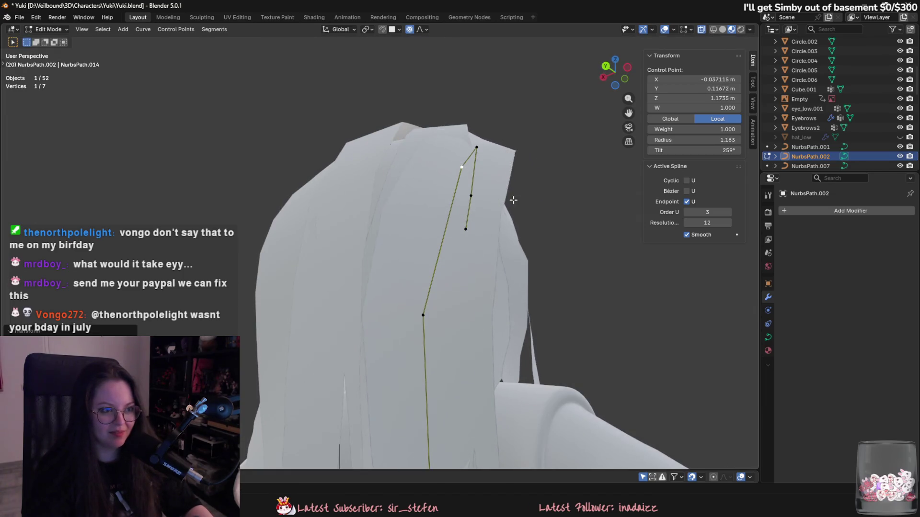
key("g")
left_click(551, 199)
Step: Fine-tune the selected control point so the path drops down the back of the head
mouse_move(551, 199)
middle_mouse_down()
mouse_move(572, 204)
mouse_move(470, 222)
middle_mouse_up()
middle_click_drag(432, 190, 428, 163)
key("g")
left_click(426, 158)
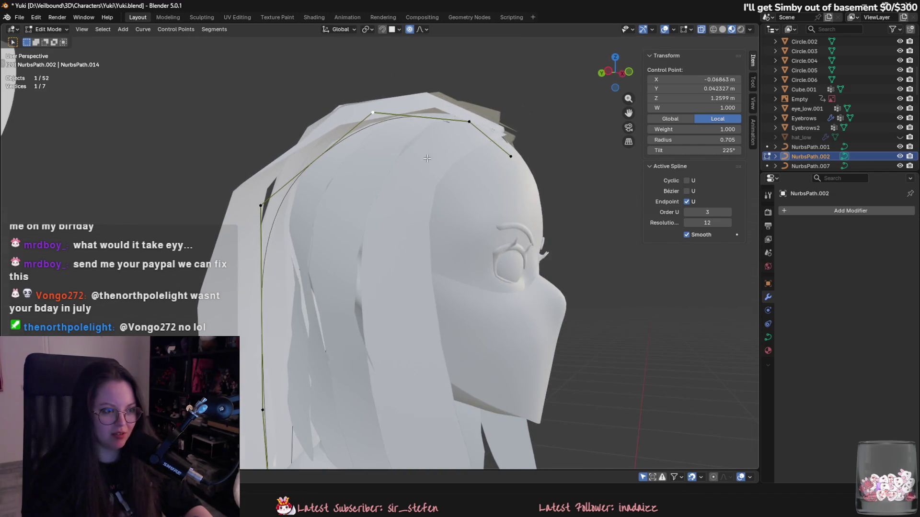
middle_click_drag(495, 135, 510, 192)
key("g")
left_click(512, 195)
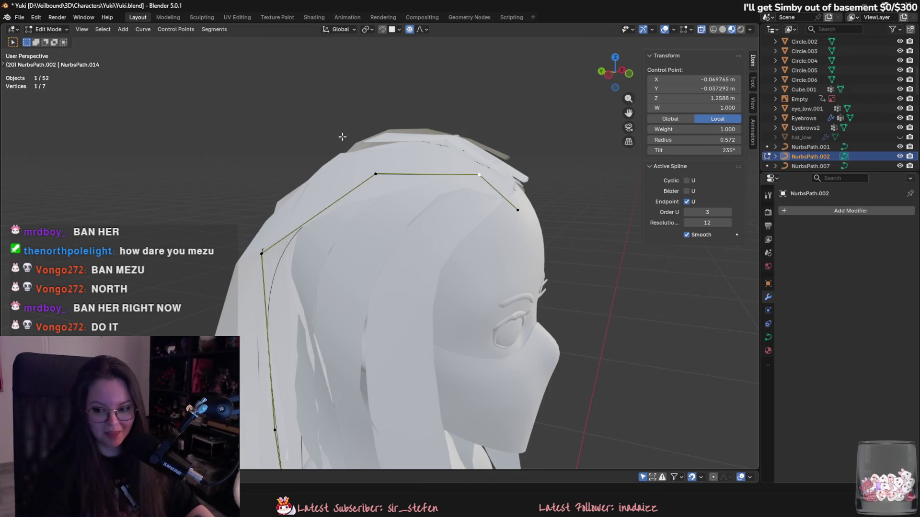
mouse_move(415, 135)
middle_mouse_down()
mouse_move(446, 189)
mouse_move(437, 178)
mouse_move(479, 178)
middle_mouse_up()
Step: Select an upper control point of NurbsPath.002 and twist the strand there with Ctrl+T
left_click(440, 184)
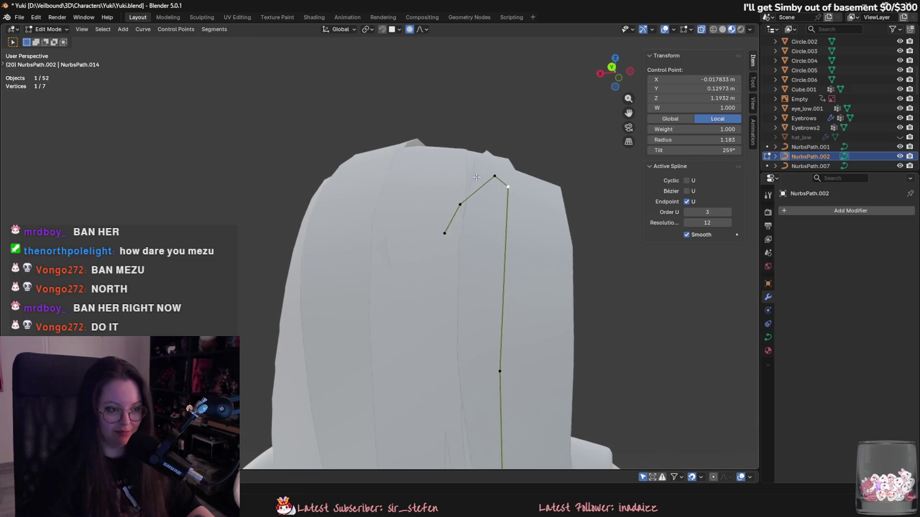
middle_click_drag(569, 211, 508, 199)
left_click_drag(479, 200, 466, 190)
key("g")
key("Escape")
middle_click_drag(549, 226, 529, 260)
key("ctrl+t")
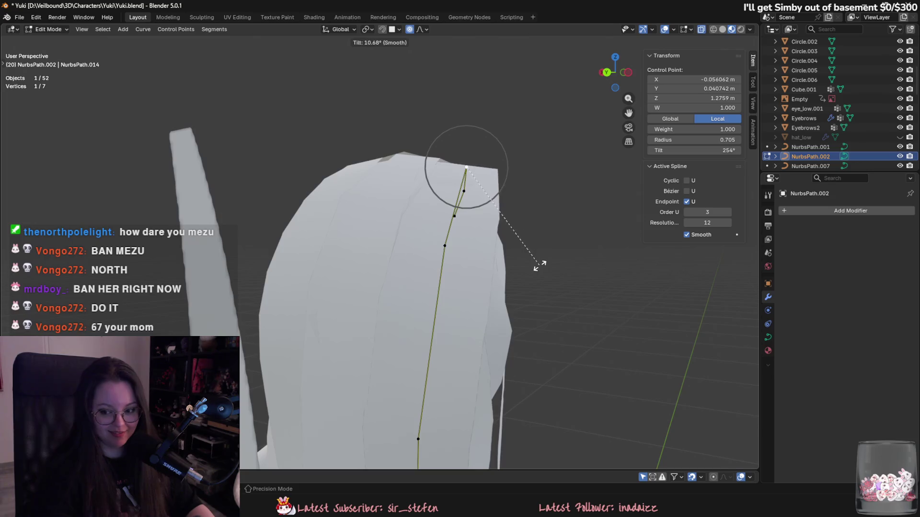
middle_click_drag(533, 257, 528, 228)
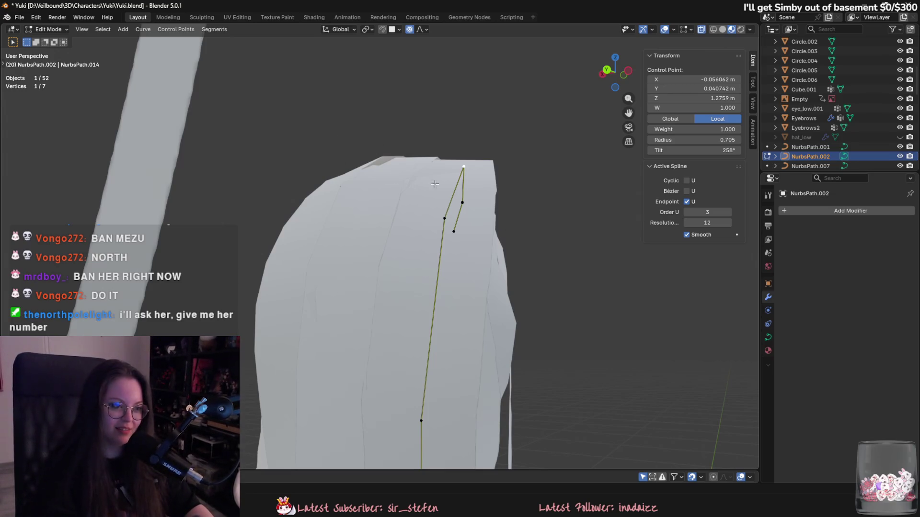
Step: Twist the crown point further and move it into place over the crown
middle_click_drag(415, 173, 416, 133)
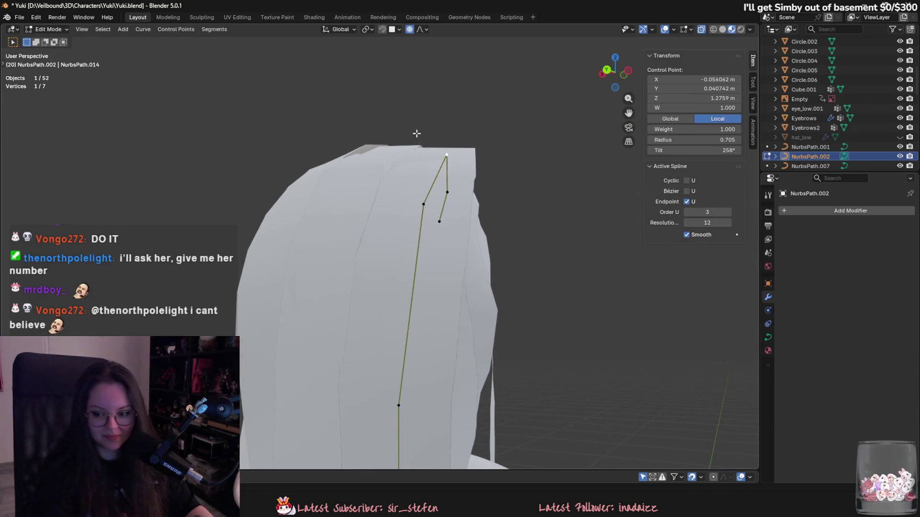
scroll(467, 158, "up", 1)
key("ctrl+t")
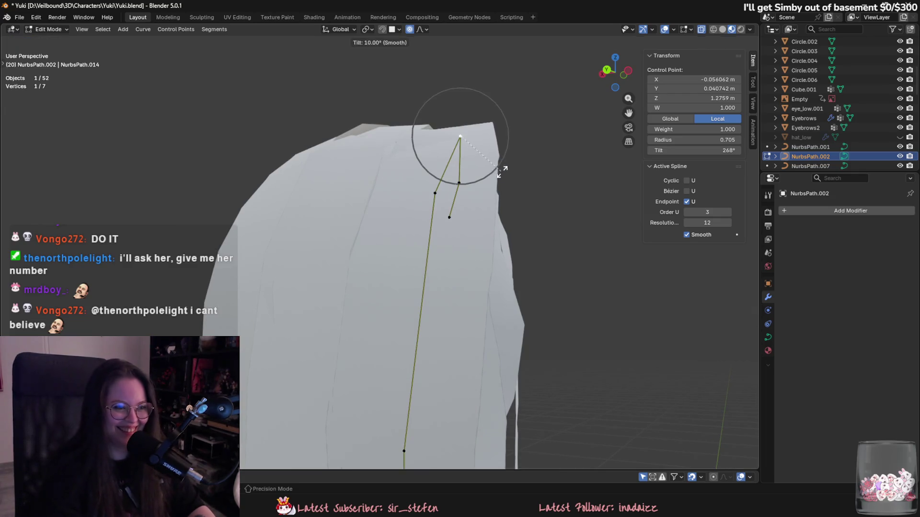
left_click(485, 134)
middle_click_drag(484, 131, 544, 146)
key("g")
left_click(539, 154)
Step: Move the next control point and raise it slightly onto the crown
mouse_move(515, 191)
middle_mouse_down()
mouse_move(479, 218)
mouse_move(476, 204)
mouse_move(485, 223)
mouse_move(462, 205)
middle_mouse_up()
left_click(472, 191)
key("g")
left_click(471, 193)
key("g")
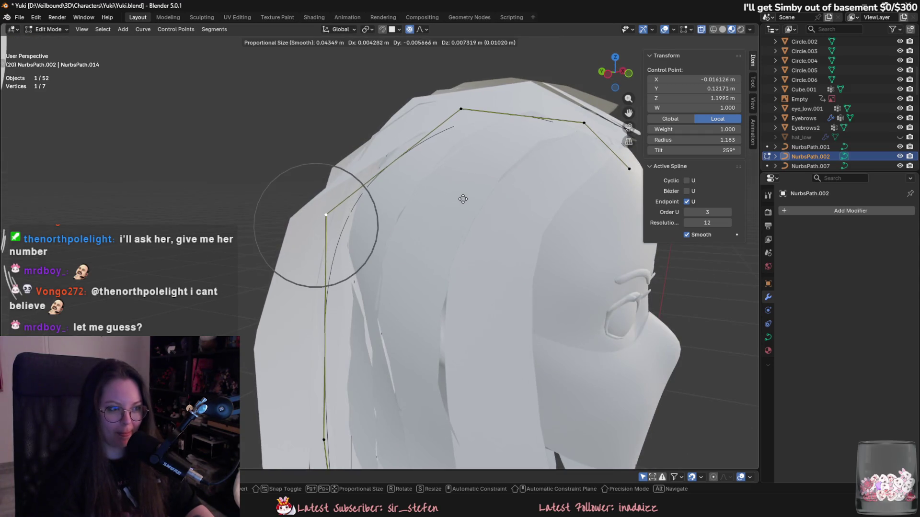
left_click(462, 198)
Step: Check the side and back of the hair, then reposition another control point
mouse_move(410, 253)
middle_mouse_down()
mouse_move(500, 261)
mouse_move(567, 225)
mouse_move(559, 275)
middle_mouse_up()
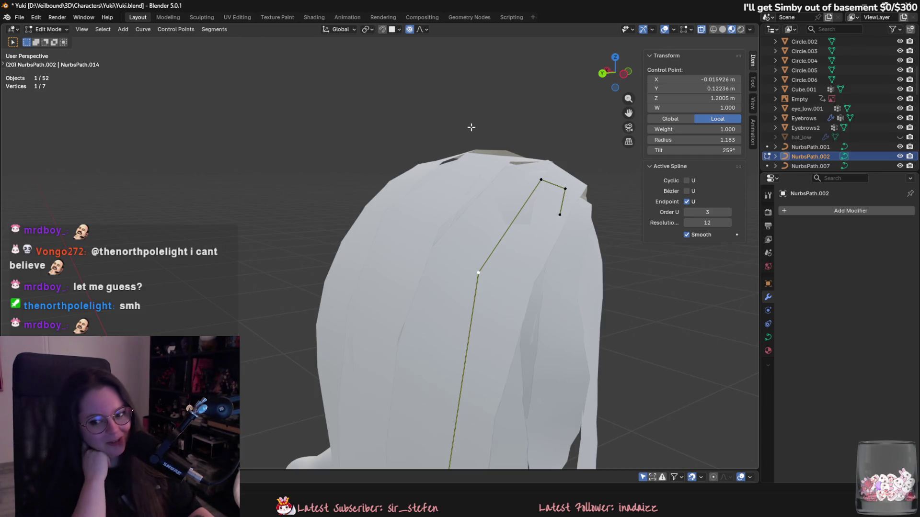
mouse_move(470, 127)
middle_mouse_down()
mouse_move(460, 139)
mouse_move(494, 149)
middle_mouse_up()
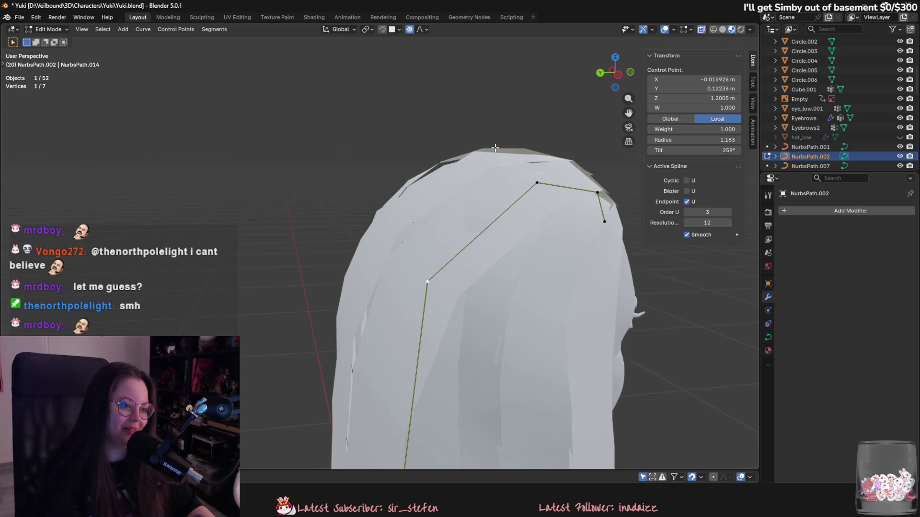
mouse_move(527, 209)
middle_mouse_down()
mouse_move(431, 211)
mouse_move(475, 231)
middle_mouse_up()
left_click(432, 211)
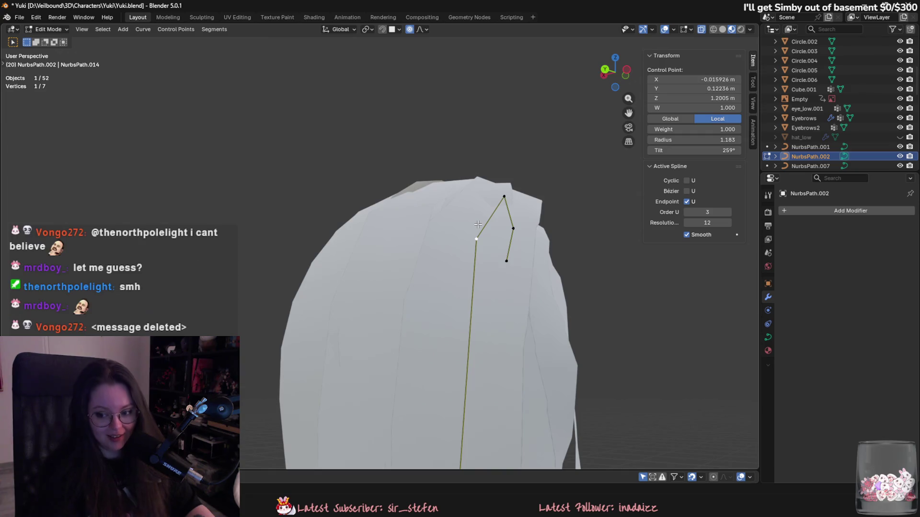
mouse_move(477, 224)
middle_mouse_down()
mouse_move(511, 188)
mouse_move(511, 214)
mouse_move(465, 233)
middle_mouse_up()
key("g")
left_click(506, 216)
Step: Move the curve's end point so the crown end curves down onto the side of the head
left_click(493, 188)
middle_click_drag(493, 188, 484, 240)
left_click(527, 207)
mouse_move(527, 208)
middle_mouse_down()
mouse_move(517, 240)
mouse_move(444, 206)
mouse_move(390, 229)
mouse_move(384, 211)
mouse_move(392, 184)
middle_mouse_up()
mouse_move(480, 210)
middle_mouse_down()
mouse_move(434, 254)
mouse_move(529, 225)
mouse_move(452, 260)
mouse_move(458, 255)
mouse_move(391, 211)
mouse_move(389, 185)
mouse_move(448, 259)
middle_mouse_up()
left_click(434, 254)
key("g")
left_click(454, 252)
left_click(445, 259)
Step: Nudge the crown point up, adjust its tilt, and shrink its radius with Alt+S
key("g")
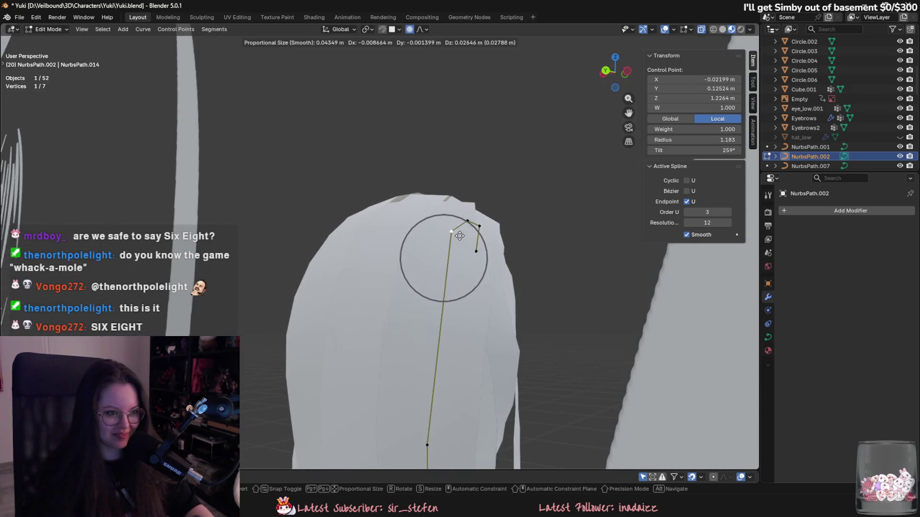
left_click(474, 223)
key("g")
left_click(471, 213)
key("ctrl+t")
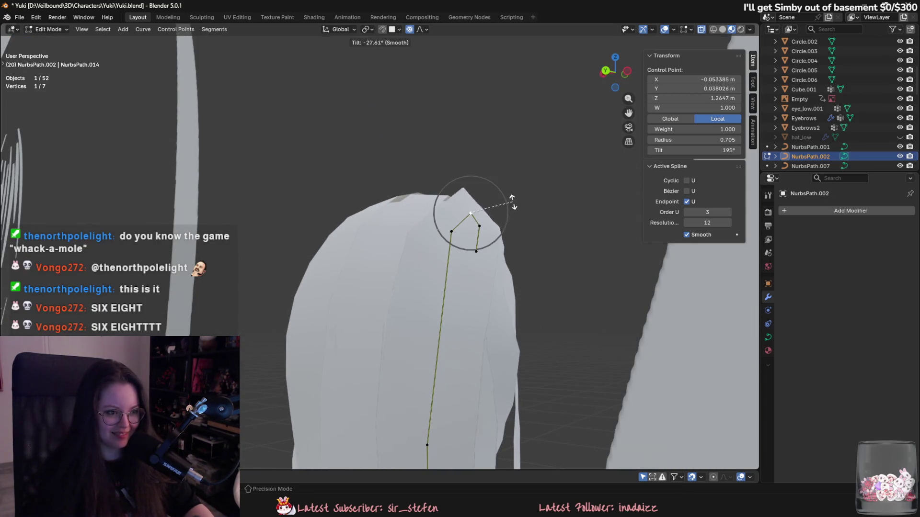
left_click(499, 246)
key("alt+s")
middle_click_drag(499, 264, 431, 328)
Step: From a rear view, move the corner control point and twist the strand there
left_click(364, 289)
mouse_move(365, 289)
middle_mouse_down()
mouse_move(384, 259)
mouse_move(417, 258)
mouse_move(383, 335)
mouse_move(390, 369)
mouse_move(490, 363)
mouse_move(437, 348)
mouse_move(433, 378)
mouse_move(460, 353)
mouse_move(430, 382)
mouse_move(455, 380)
mouse_move(448, 389)
mouse_move(395, 373)
mouse_move(472, 389)
mouse_move(451, 371)
mouse_move(438, 384)
middle_mouse_up()
key("g")
left_click(383, 259)
key("g")
left_click(389, 374)
key("ctrl+t")
left_click(459, 349)
Step: Twist and move the lower point, then bring the end point down the back
left_click(441, 350)
key("ctrl+t")
left_click(432, 356)
key("g")
left_click(453, 346)
key("g")
left_click(410, 381)
key("g")
left_click(472, 390)
Step: Raise one point and place the bottom point down the back, at radius 1.168 and tilt 288°
left_click(435, 383)
key("g")
left_click(449, 337)
left_click(442, 389)
key("g")
left_click(432, 397)
mouse_move(457, 275)
middle_mouse_down("shift")
mouse_move(456, 310)
mouse_move(384, 286)
middle_mouse_up("shift")
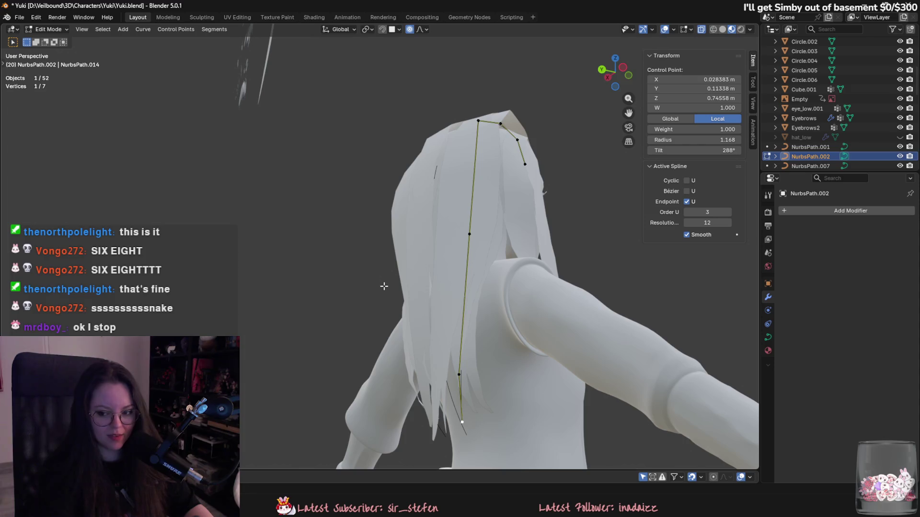
Step: Pull the middle control points in toward the back, checking from side and back views
left_click(469, 234)
middle_click_drag(469, 235, 513, 293)
key("g")
middle_click_drag(456, 269, 446, 303)
left_click(446, 287)
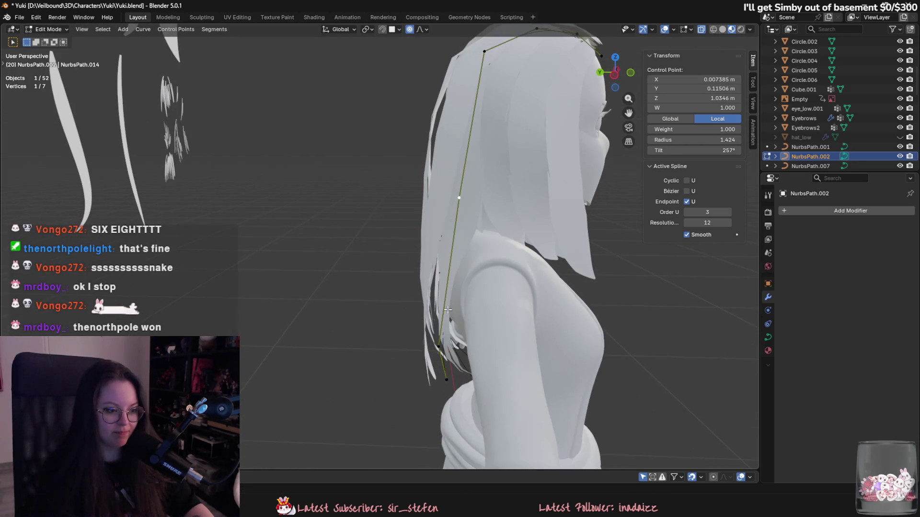
key("g")
middle_click_drag(441, 343, 459, 306)
left_click(493, 270)
middle_click_drag(494, 274, 459, 278)
scroll(462, 292, "up", 4)
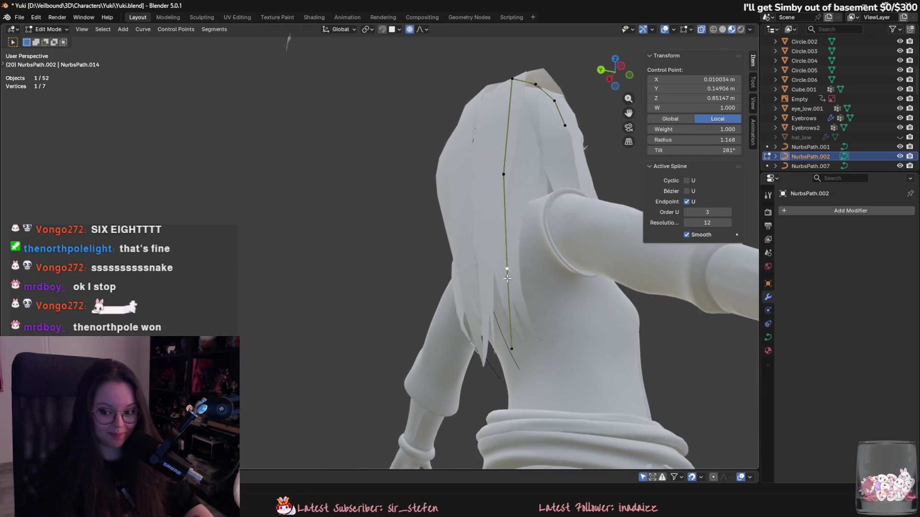
Step: Deselect all, then move the curve's end point closer against the back
key("alt+a")
middle_click_drag(503, 330, 462, 342)
left_click(481, 336)
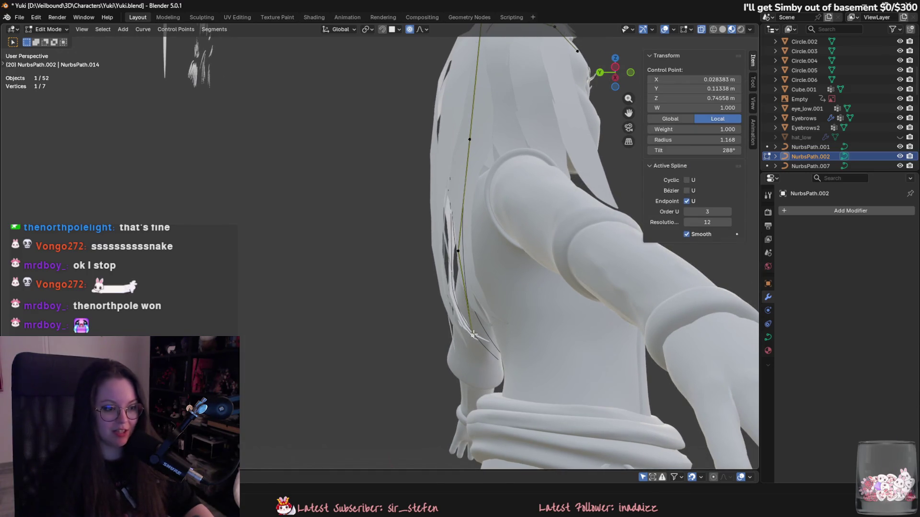
key("g")
left_click(488, 341)
scroll(488, 340, "down", 4)
mouse_move(488, 340)
middle_mouse_down()
mouse_move(445, 347)
mouse_move(402, 305)
mouse_move(426, 253)
middle_mouse_up()
key("g")
left_click(443, 341)
Step: Adjust a higher control point, leaving it at radius 1.424 and tilt 257°
left_click(427, 247)
key("g")
left_click(432, 244)
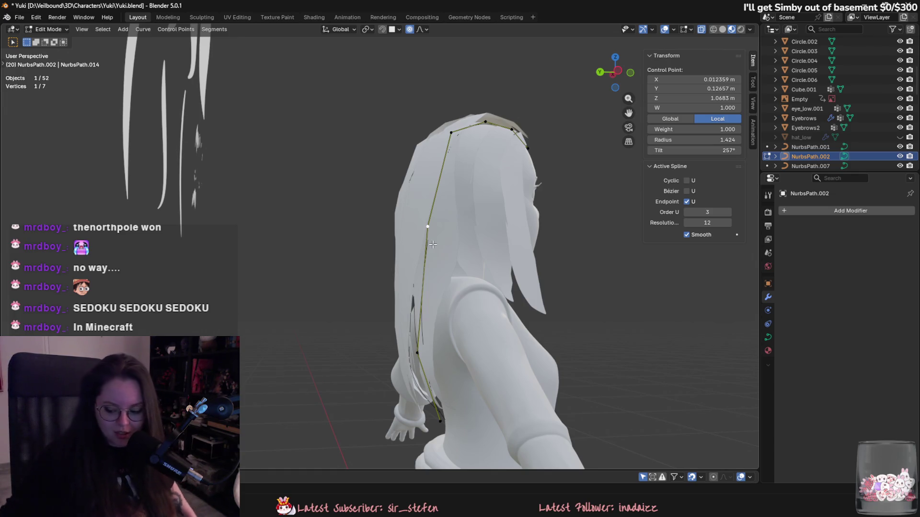
middle_click_drag(433, 244, 439, 247)
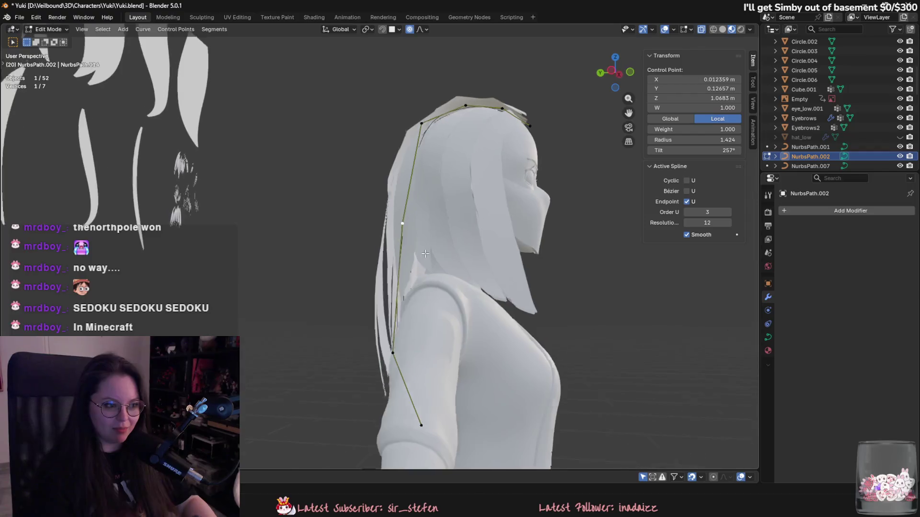
Step: Nudge the selected point and tuck the lower control point behind the shoulder, checking from the back
key("g")
left_click(441, 249)
left_click(402, 354)
key("g")
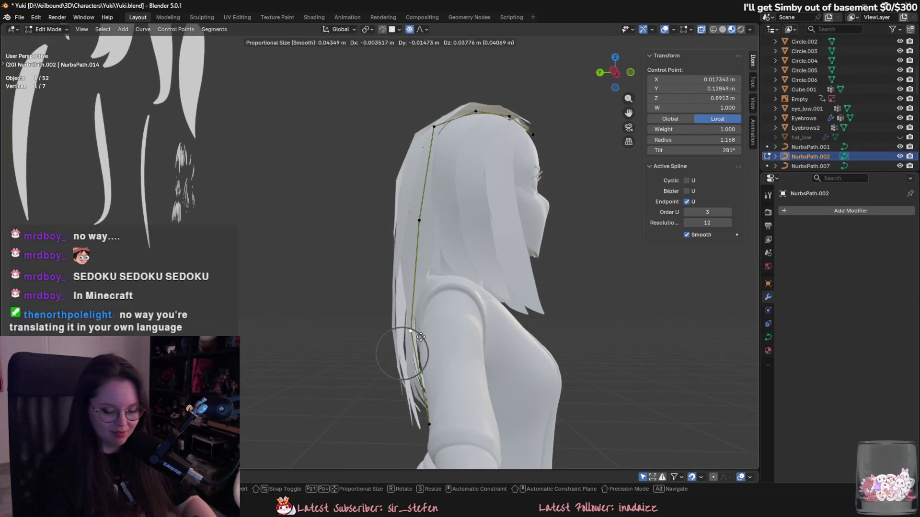
left_click(412, 364)
mouse_move(412, 364)
middle_mouse_down()
mouse_move(465, 336)
mouse_move(612, 363)
middle_mouse_up()
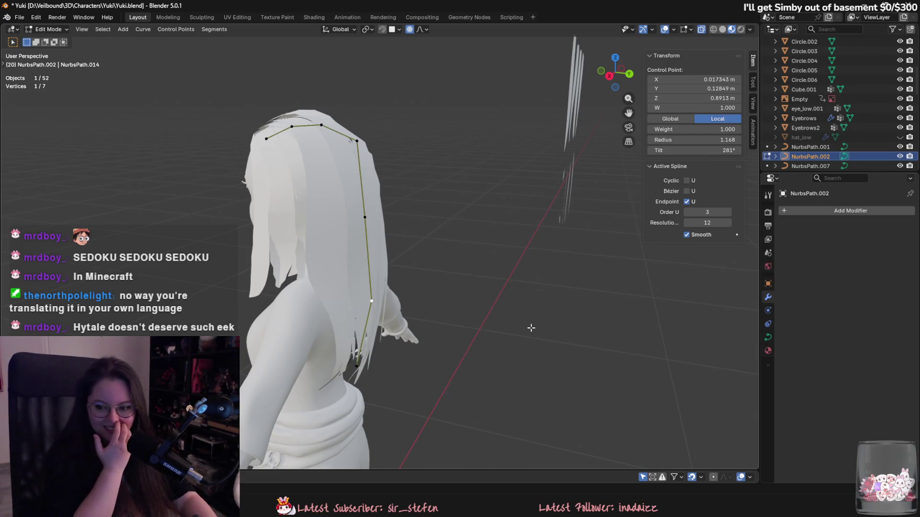
middle_click_drag(530, 330, 326, 332)
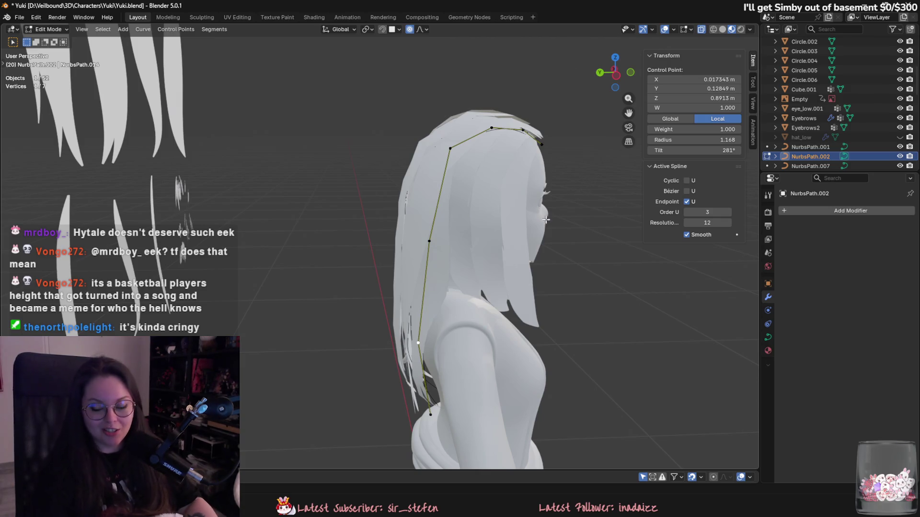
Step: Thin the strand radius at a lower control point of NurbsPath.002 with Alt+S
mouse_move(462, 257)
middle_mouse_down()
mouse_move(487, 245)
mouse_move(446, 221)
mouse_move(473, 272)
middle_mouse_up()
left_click(433, 224)
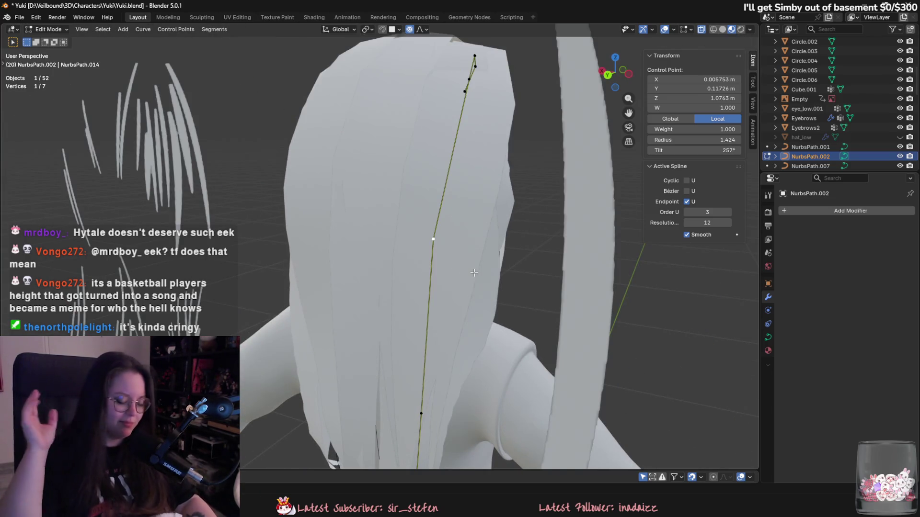
mouse_move(474, 273)
middle_mouse_down()
mouse_move(437, 359)
mouse_move(539, 338)
middle_mouse_up()
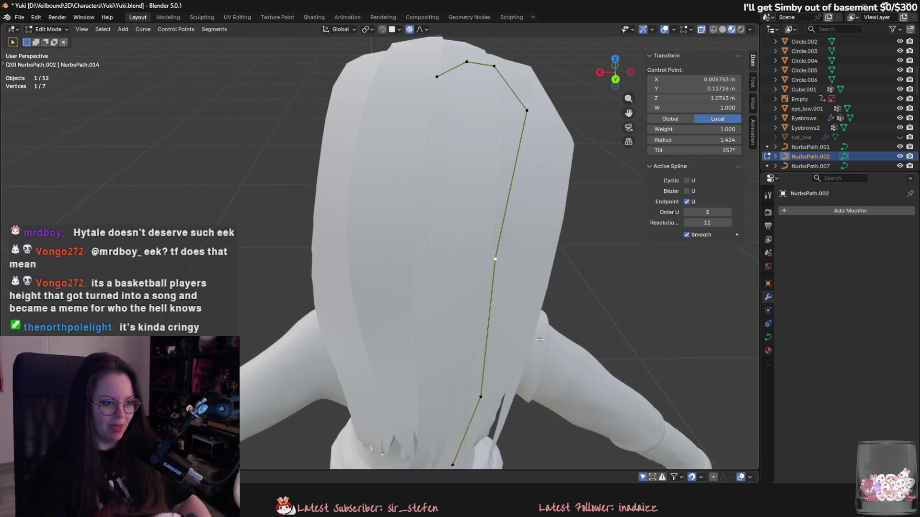
key("alt+s")
left_click(533, 322)
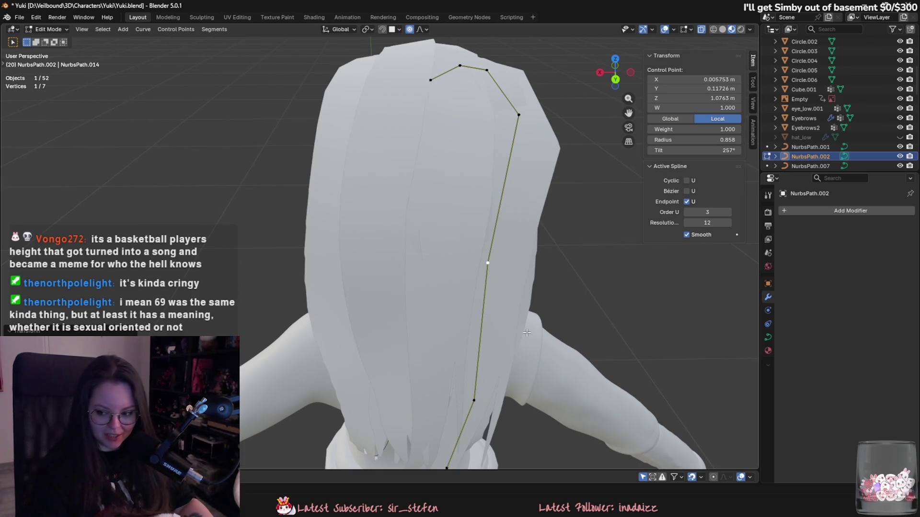
Step: Reduce the strand width at the two upper control points of the curve
middle_click_drag(533, 389, 445, 286)
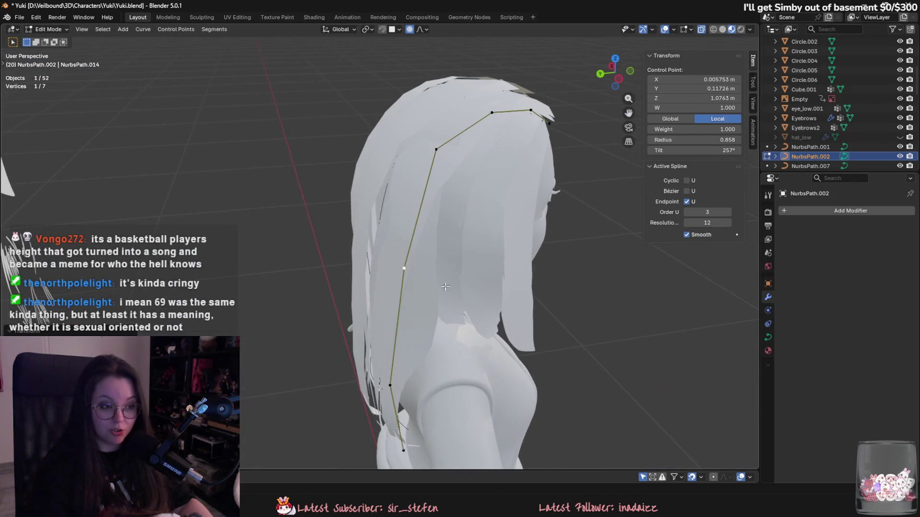
left_click(437, 149)
key("alt+s")
left_click(479, 230)
scroll(489, 248, "up", 1)
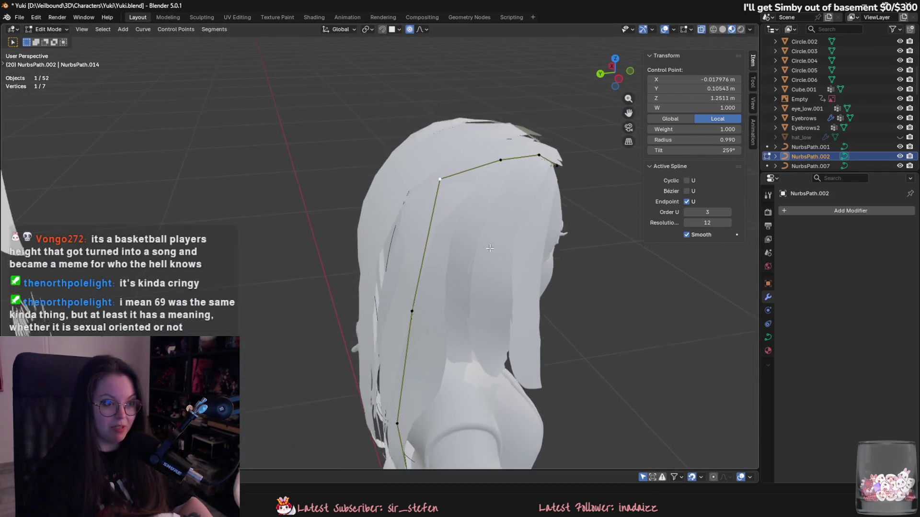
middle_click_drag(490, 248, 527, 220)
left_click(446, 117)
key("alt+s")
left_click(529, 217)
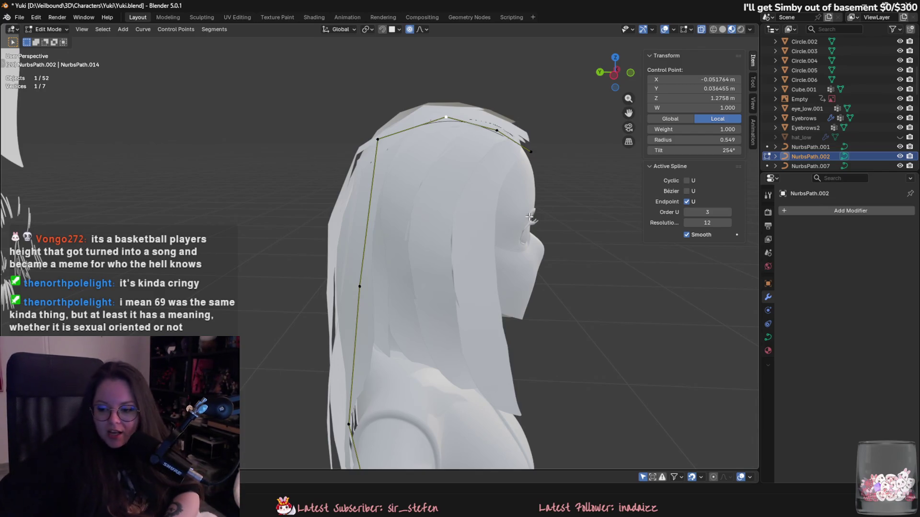
Step: Move a crown point and the curve's end point with proportional falloff
mouse_move(529, 217)
middle_mouse_down()
mouse_move(404, 185)
mouse_move(459, 158)
mouse_move(420, 214)
mouse_move(446, 192)
middle_mouse_up()
left_click(403, 185)
scroll(404, 186, "up", 3)
left_click(470, 142)
key("g")
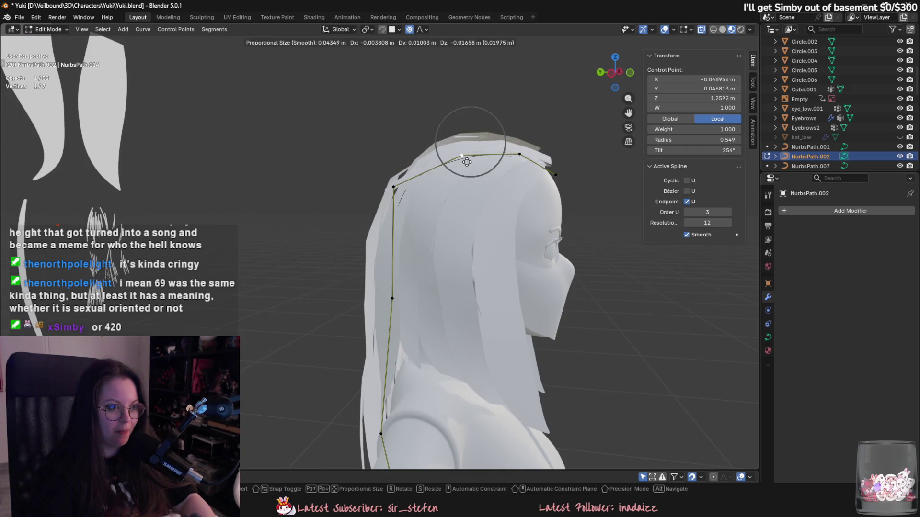
left_click(466, 162)
mouse_move(467, 163)
middle_mouse_down()
mouse_move(481, 310)
mouse_move(484, 221)
mouse_move(581, 230)
mouse_move(502, 209)
middle_mouse_up()
left_click(485, 221)
key("g")
left_click(489, 225)
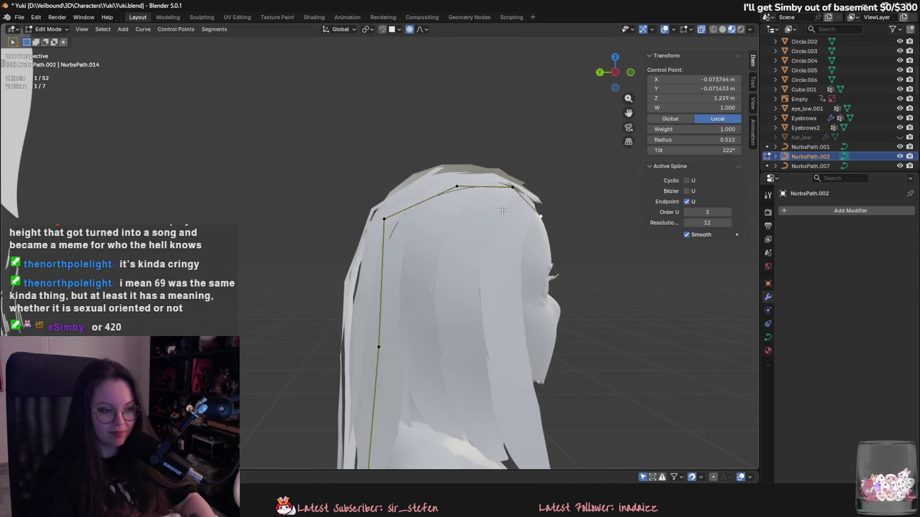
Step: Shift a point, then tilt the curve with Ctrl+T at a lower point
mouse_move(438, 238)
middle_mouse_down()
mouse_move(453, 287)
mouse_move(421, 269)
mouse_move(398, 216)
middle_mouse_up()
key("g")
left_click(454, 290)
key("ctrl+t")
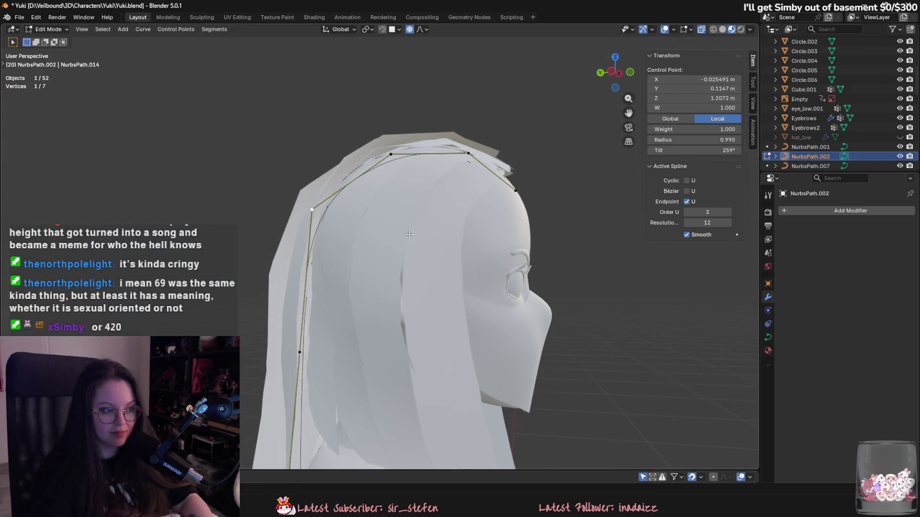
middle_click_drag(501, 195, 431, 216)
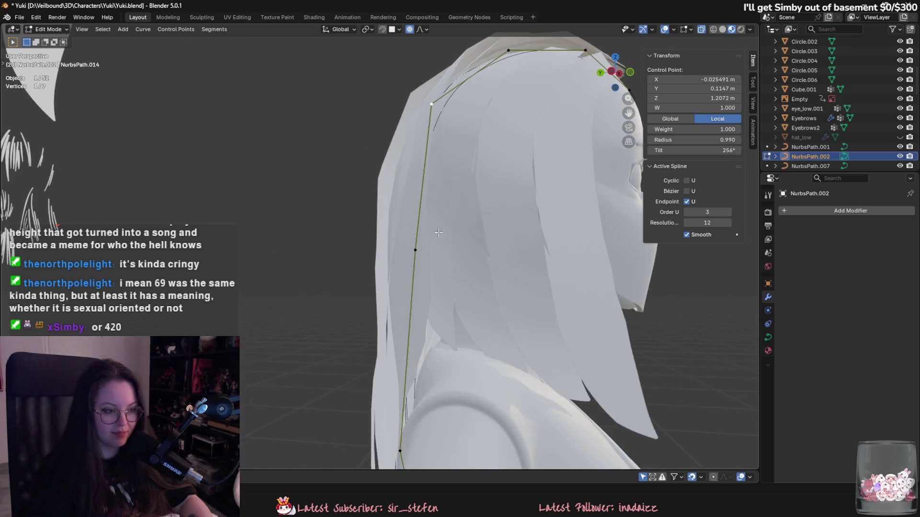
left_click(416, 246)
key("ctrl+t")
left_click(461, 265)
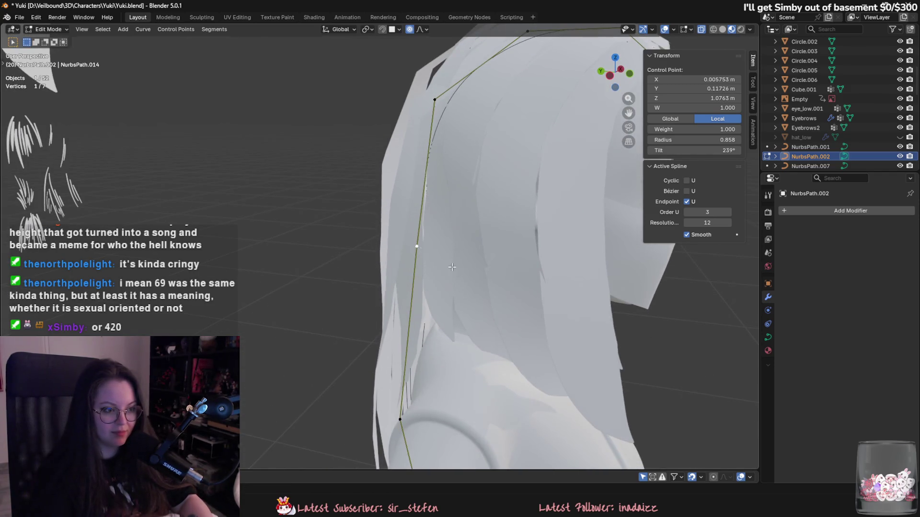
Step: Reposition two curve points at the back of the head with soft falloff
mouse_move(461, 264)
middle_mouse_down()
mouse_move(550, 287)
mouse_move(431, 249)
mouse_move(438, 238)
mouse_move(412, 237)
mouse_move(443, 231)
middle_mouse_up()
key("g")
left_click(431, 249)
left_click(398, 234)
key("g")
left_click(416, 238)
Step: Move further control points so the card follows the crown
key("g")
left_click(460, 198)
mouse_move(459, 197)
middle_mouse_down()
mouse_move(508, 234)
mouse_move(412, 238)
middle_mouse_up()
key("g")
left_click(536, 257)
left_click(412, 238)
key("g")
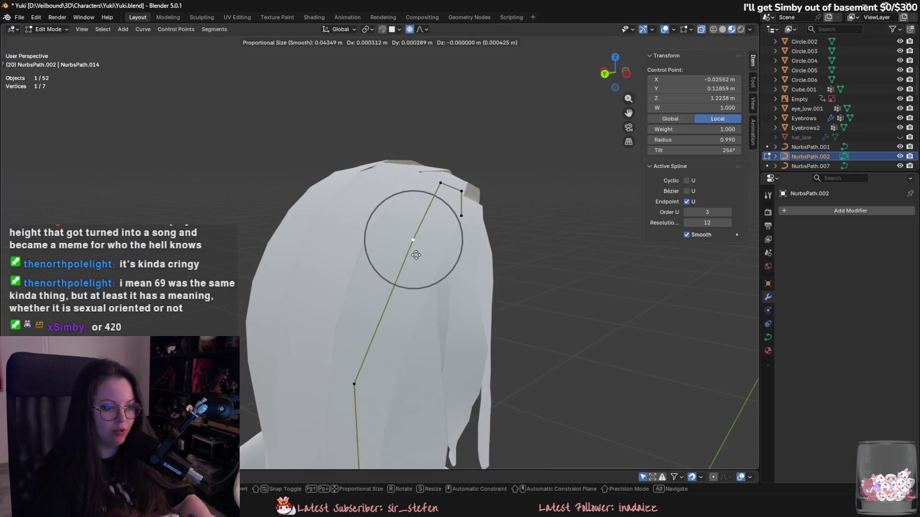
left_click(412, 239)
Step: Make final point tweaks, return to Object Mode and select hair card Plane.034
key("g")
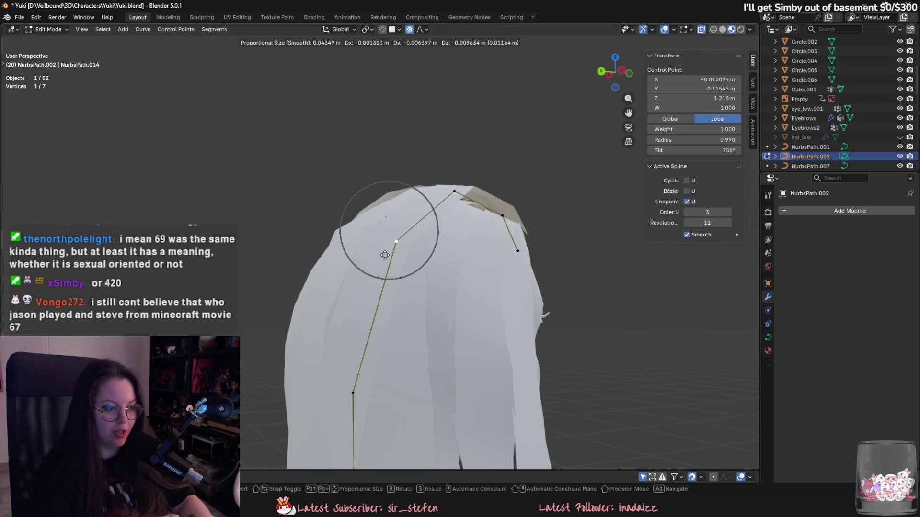
mouse_move(398, 249)
middle_mouse_down("alt")
mouse_move(335, 291)
mouse_move(421, 201)
middle_mouse_up("alt")
left_click(335, 291)
key("g")
left_click(426, 195)
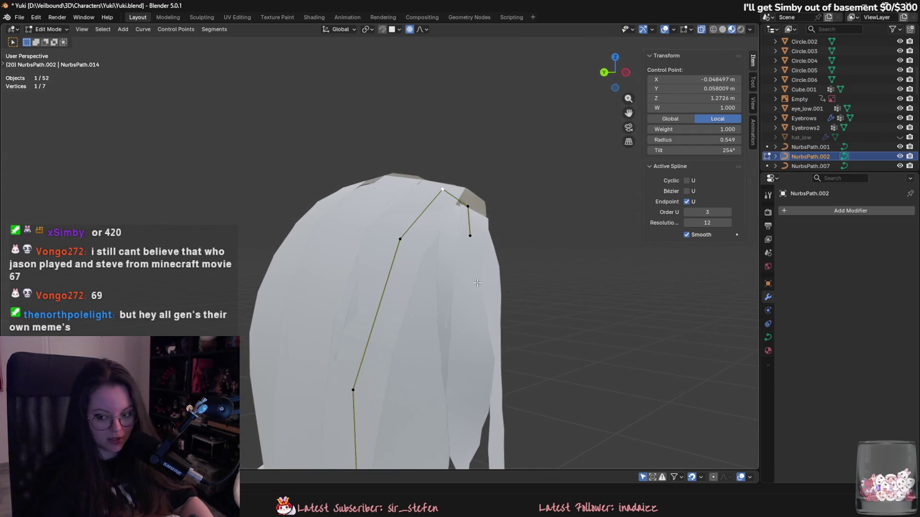
middle_click_drag(488, 332, 496, 353)
key("g")
left_click(496, 353)
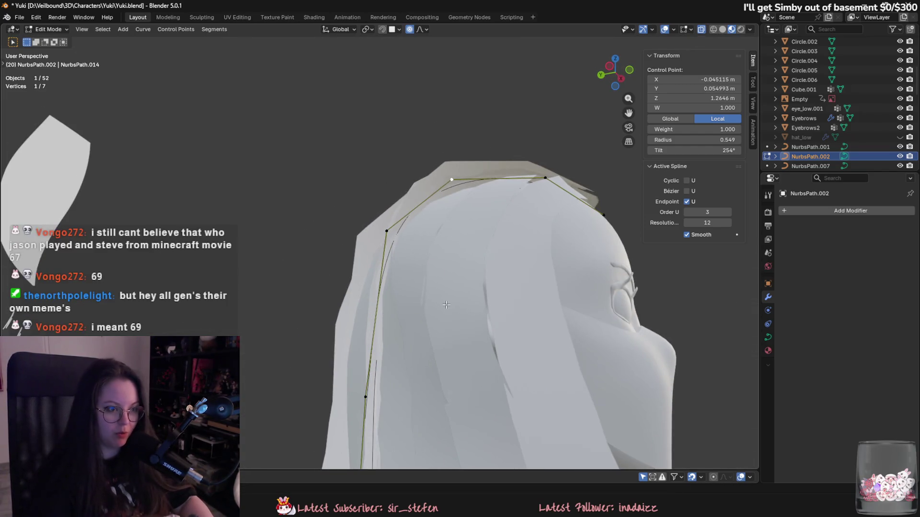
key("Tab")
left_click(410, 324)
middle_click_drag(410, 324, 393, 262)
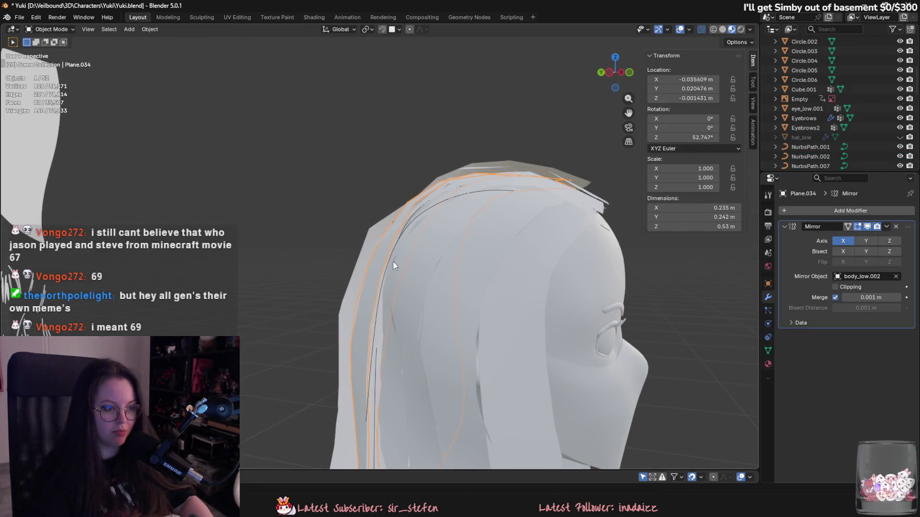
Step: Nudge one NurbsPath.002 control point with proportional editing, then exit Edit Mode
left_click(419, 214)
key("Tab")
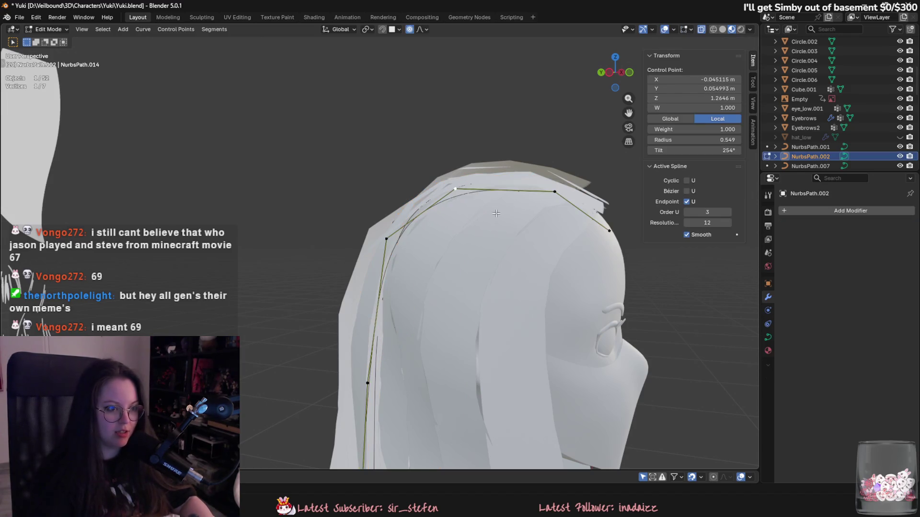
key("g")
left_click(457, 199)
mouse_move(458, 199)
middle_mouse_down()
mouse_move(399, 258)
mouse_move(446, 276)
mouse_move(450, 258)
middle_mouse_up()
left_click(399, 258)
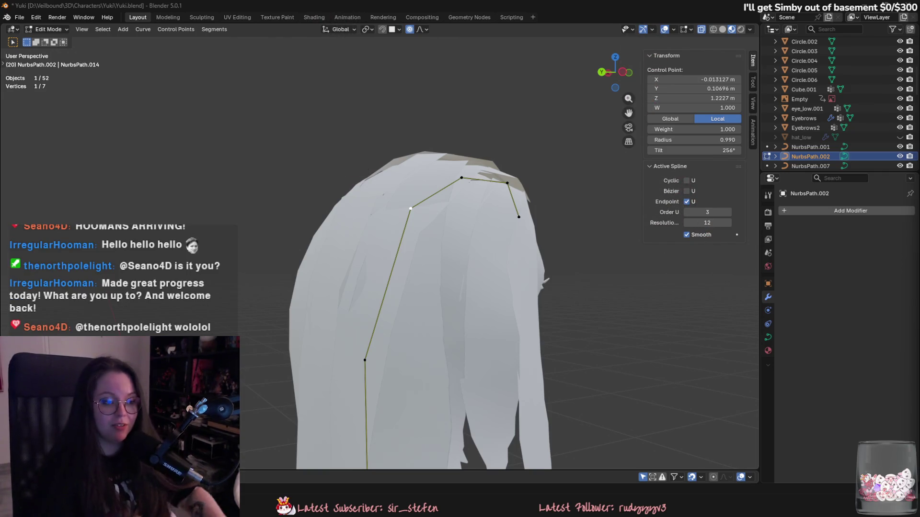
scroll(431, 225, "down", 3)
mouse_move(479, 226)
middle_mouse_down()
mouse_move(354, 226)
mouse_move(367, 221)
mouse_move(344, 195)
mouse_move(288, 269)
mouse_move(298, 272)
middle_mouse_up()
key("Tab")
scroll(287, 269, "down", 3)
scroll(287, 272, "up", 2)
Step: Unhide hat_low and compare Solid and Material Preview shading around the character
key("alt+h")
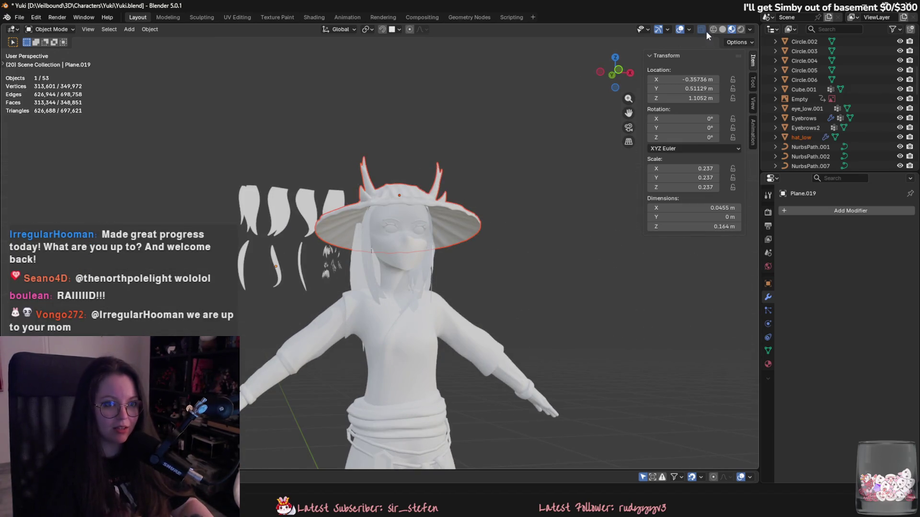
left_click(722, 29)
left_click(520, 317)
mouse_move(523, 320)
middle_mouse_down()
mouse_move(634, 323)
mouse_move(538, 332)
middle_mouse_up()
left_click(731, 29)
mouse_move(498, 234)
middle_mouse_down()
mouse_move(319, 209)
mouse_move(251, 234)
mouse_move(387, 224)
mouse_move(441, 263)
mouse_move(479, 239)
mouse_move(567, 247)
mouse_move(462, 175)
middle_mouse_up()
scroll(482, 251, "up", 3)
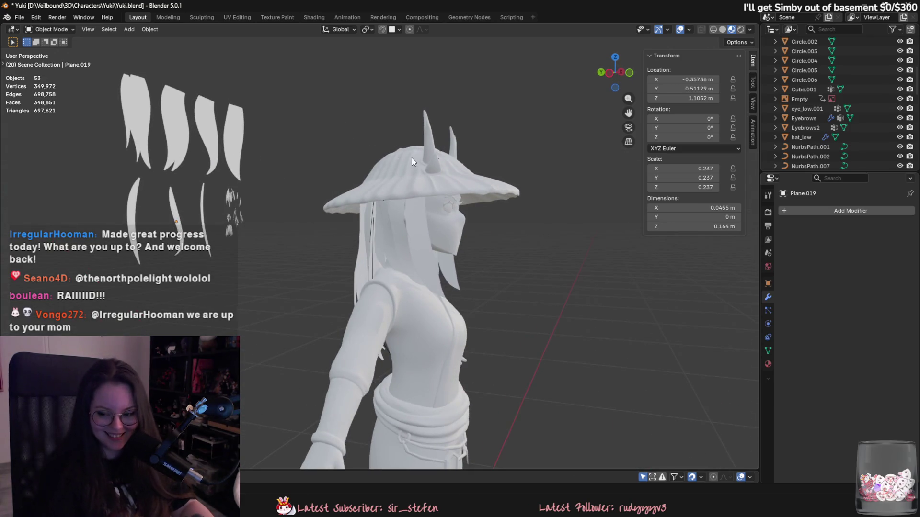
mouse_move(385, 171)
middle_mouse_down()
mouse_move(381, 271)
mouse_move(441, 290)
middle_mouse_up()
scroll(391, 272, "down", 3)
scroll(398, 327, "up", 3)
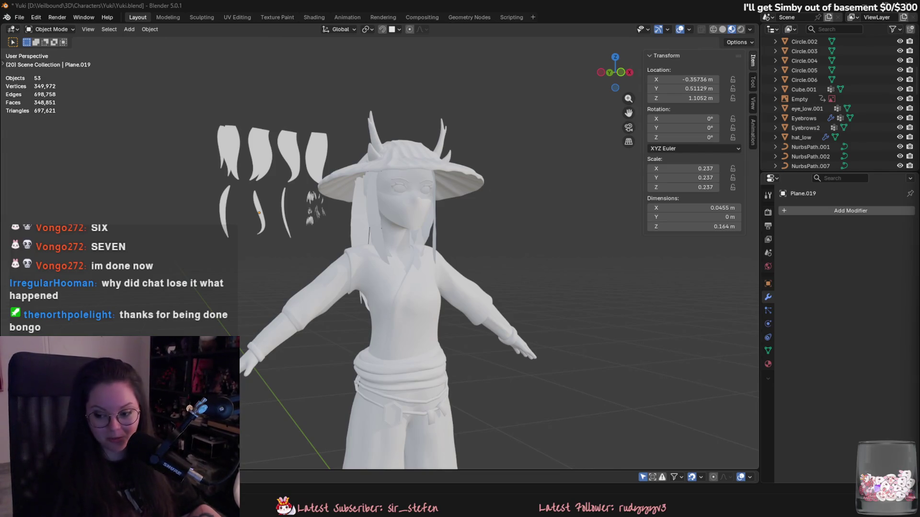
Step: Select the hat_low mesh and hide it with H
mouse_move(575, 335)
middle_mouse_down()
mouse_move(557, 330)
mouse_move(487, 221)
middle_mouse_up()
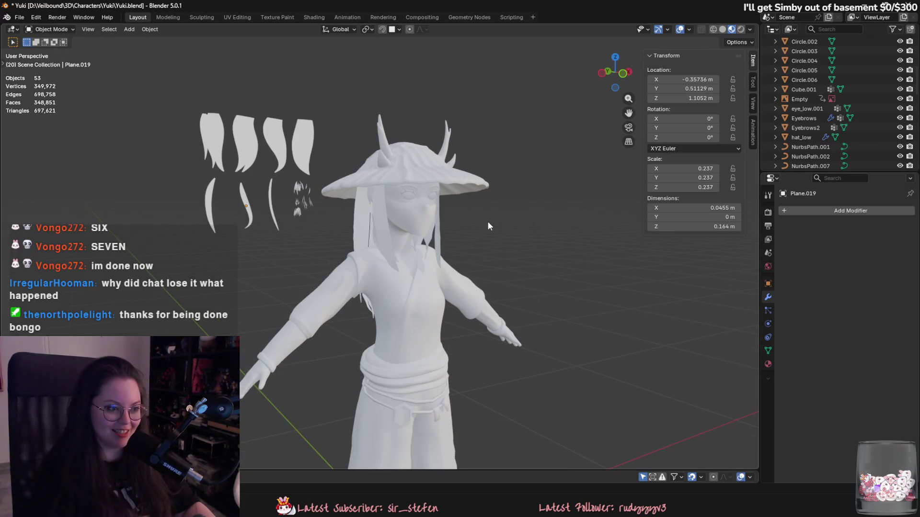
left_click(450, 180)
key("h")
mouse_move(488, 187)
middle_mouse_down()
mouse_move(451, 273)
mouse_move(468, 292)
mouse_move(478, 274)
middle_mouse_up()
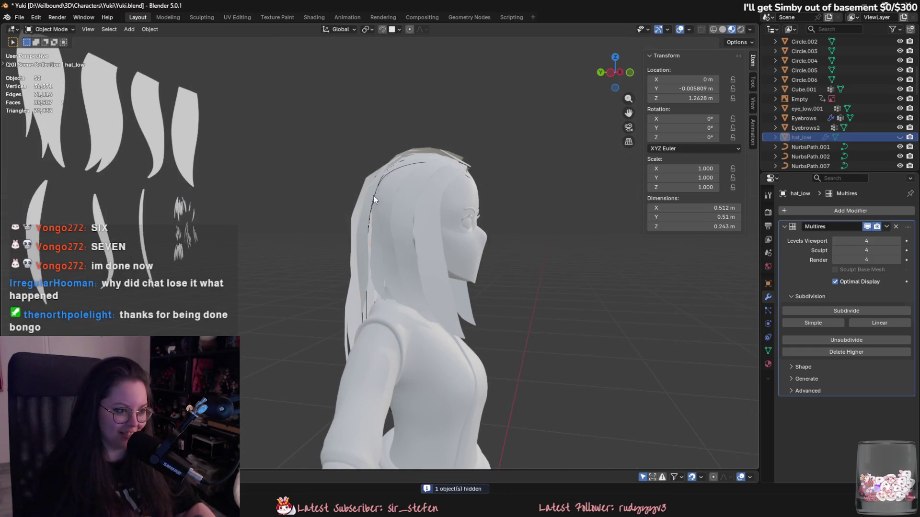
Step: Select hair cards Plane.029 and Plane.030 and centre the head in a side profile
left_click(400, 169)
left_click(402, 168)
scroll(404, 167, "up", 2)
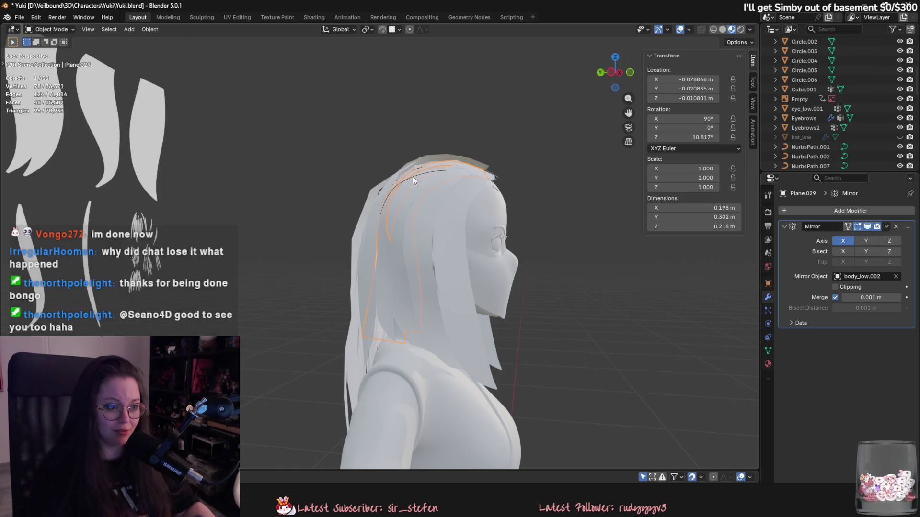
scroll(413, 176, "up", 3)
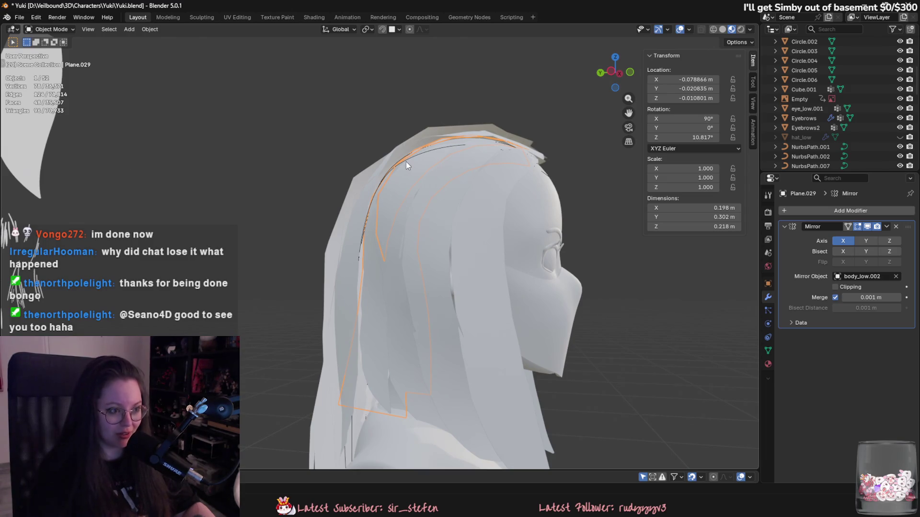
mouse_move(413, 160)
middle_mouse_down("shift")
mouse_move(386, 190)
mouse_move(376, 246)
mouse_move(473, 258)
middle_mouse_up("shift")
mouse_move(436, 229)
middle_mouse_down()
mouse_move(484, 178)
mouse_move(570, 188)
mouse_move(603, 288)
middle_mouse_up()
Step: Inspect Plane.034 and Plane.036, then put NurbsPath.002 into Edit Mode
left_click(445, 275)
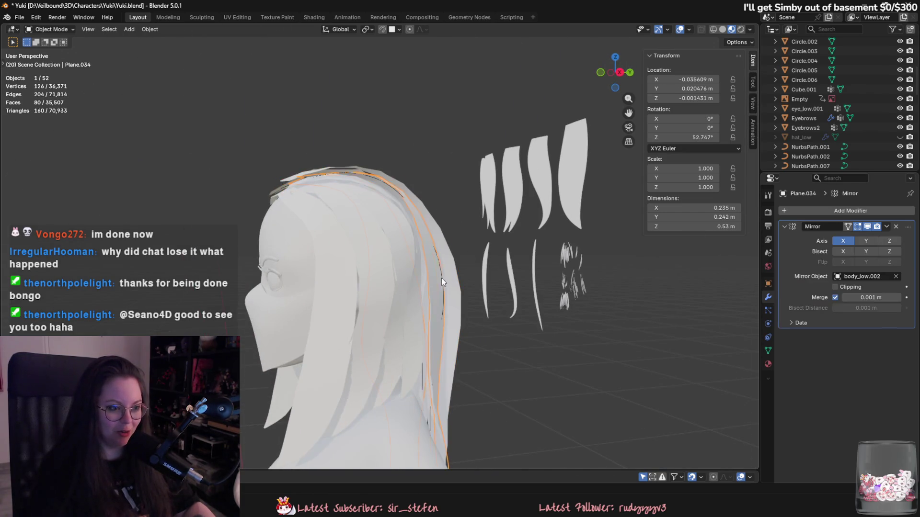
middle_click_drag(441, 278, 502, 295)
left_click(416, 211)
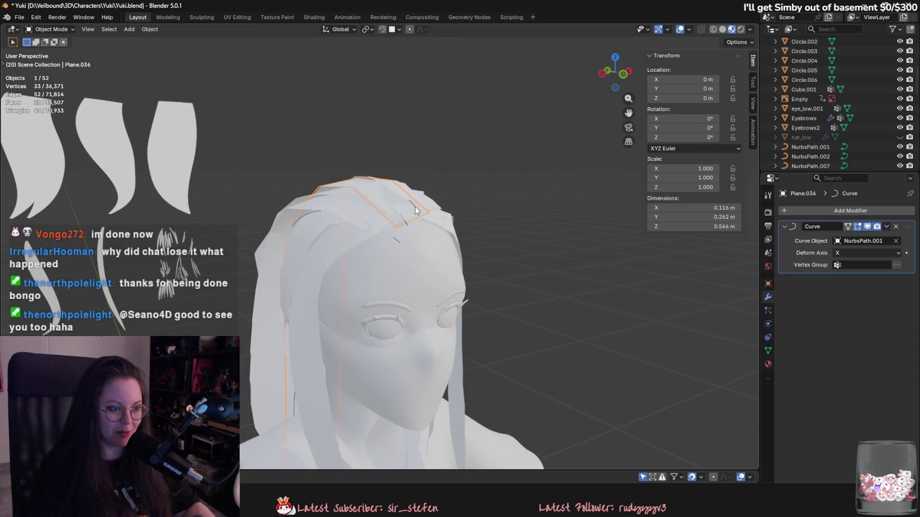
left_click(399, 243)
mouse_move(399, 243)
middle_mouse_down()
mouse_move(398, 220)
mouse_move(370, 186)
mouse_move(436, 217)
middle_mouse_up()
left_click(405, 207)
left_click(397, 208)
key("Tab")
Step: Move a control point at the back of the head with proportional falloff
middle_click_drag(461, 276, 484, 277)
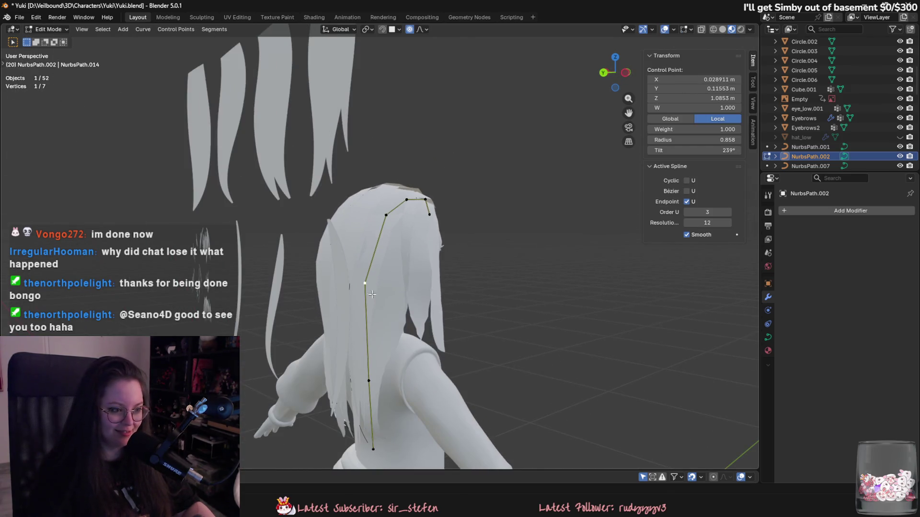
middle_click_drag(372, 295, 409, 350)
left_click(409, 350)
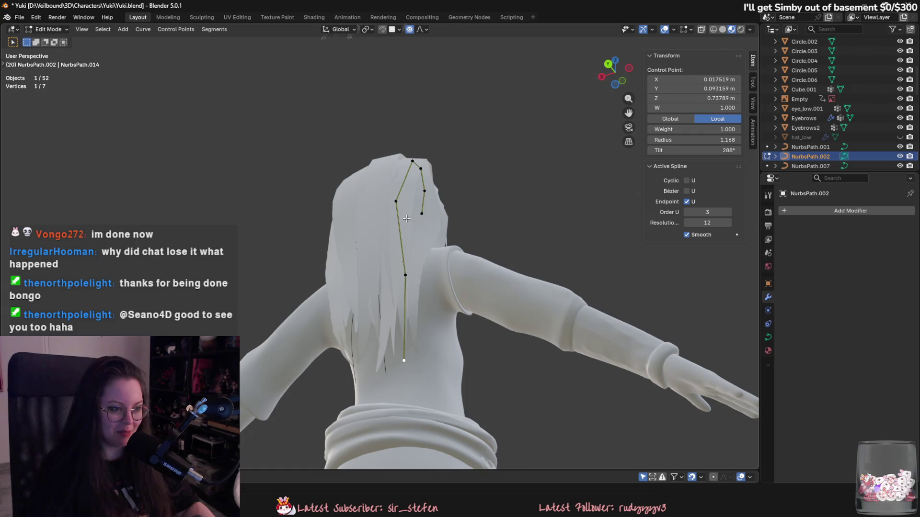
left_click(406, 219)
mouse_move(406, 218)
middle_mouse_down()
mouse_move(427, 328)
mouse_move(395, 225)
mouse_move(432, 230)
middle_mouse_up()
left_click(392, 220)
scroll(392, 220, "up", 2)
key("g")
left_click(435, 253)
scroll(436, 253, "up", 2)
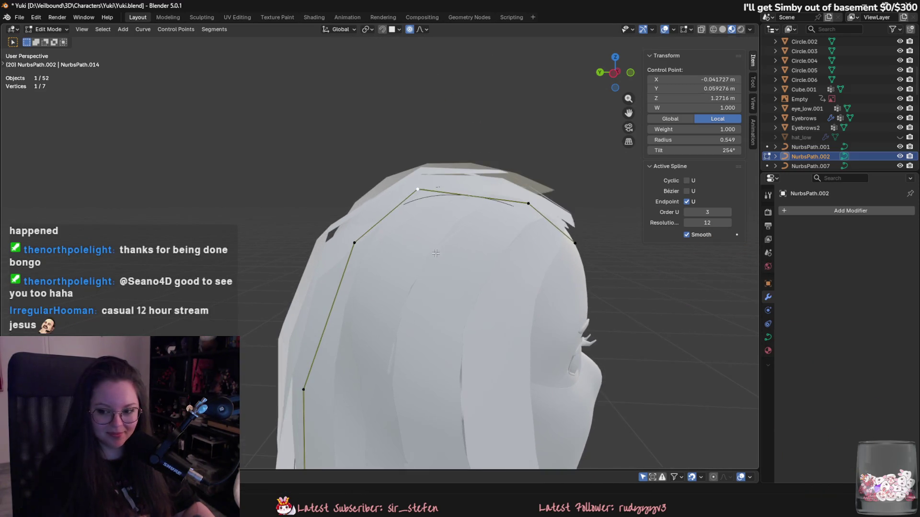
Step: Leave Edit Mode, check Plane.034, and reselect the NurbsPath.002 guide curve
middle_click_drag(491, 271, 480, 279, "shift")
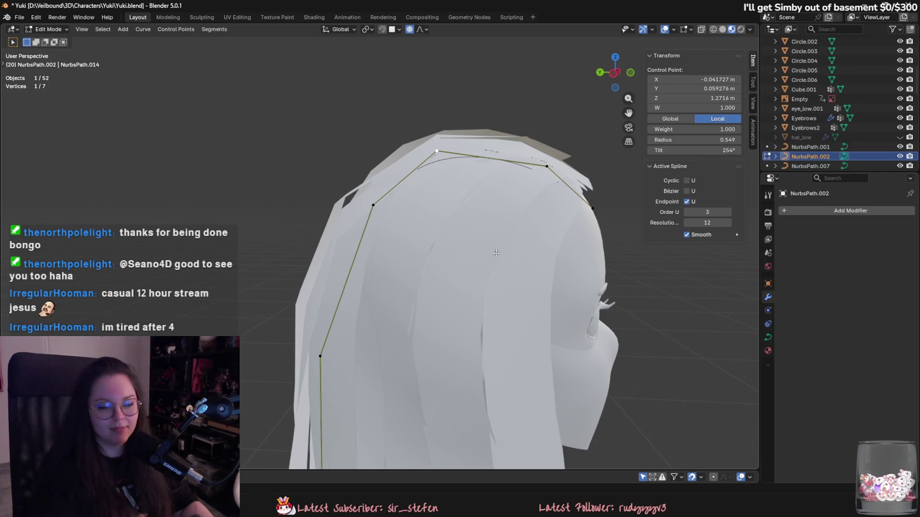
middle_click_drag(610, 119, 486, 236)
key("g")
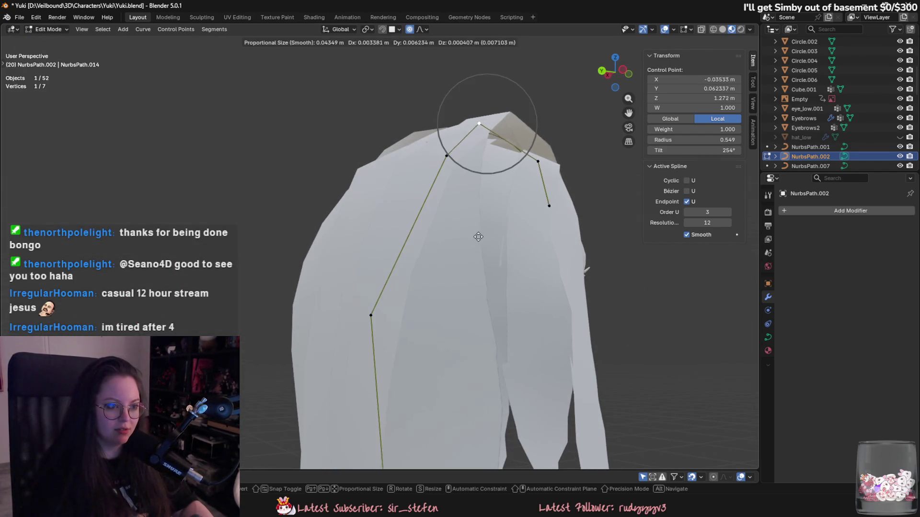
key("Escape")
key("Tab")
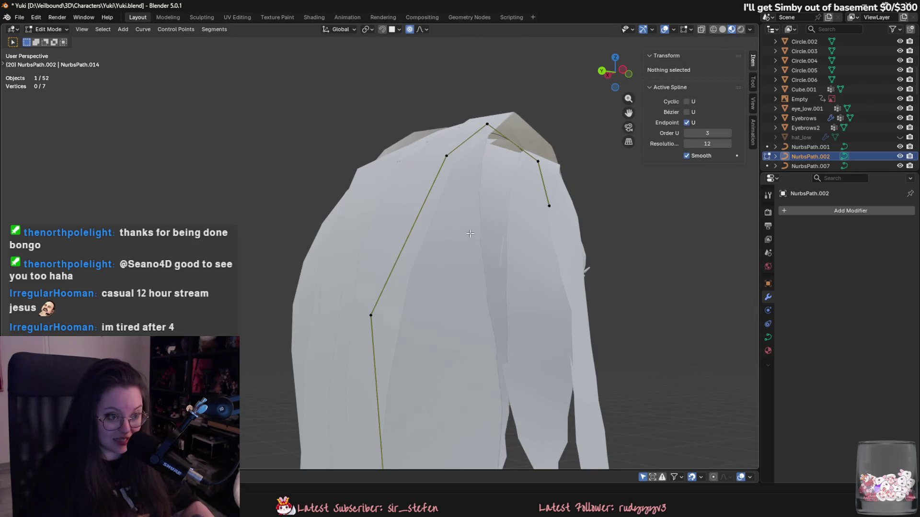
left_click(469, 214)
left_click(497, 136)
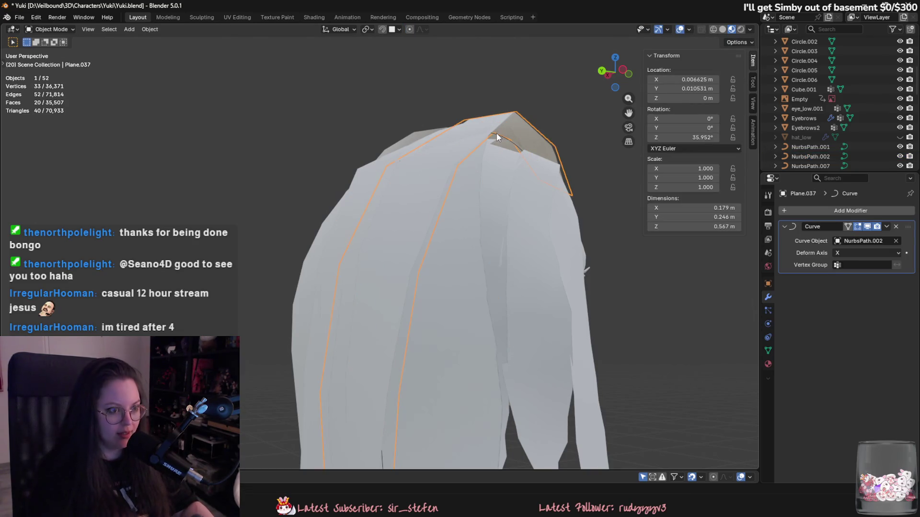
left_click(500, 138)
Step: Reposition the upper-left and a side control point of NurbsPath.002
key("Tab")
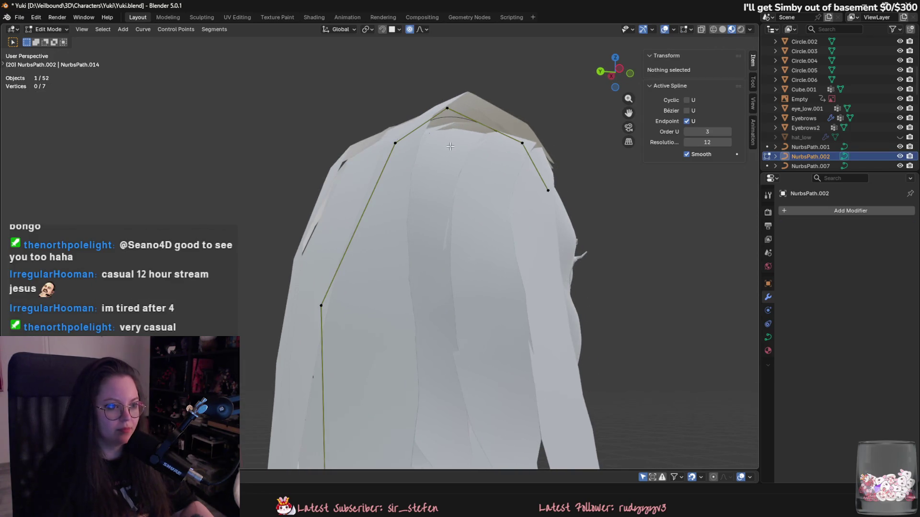
key("g")
key("Escape")
key("alt+a")
left_click(394, 143)
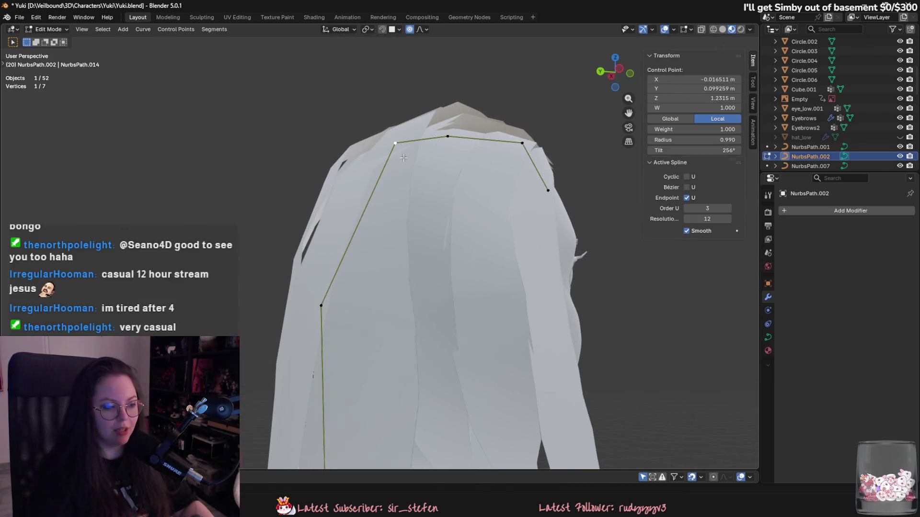
key("g")
left_click(405, 151)
key("alt+a")
left_click(330, 305)
scroll(330, 305, "up", 3)
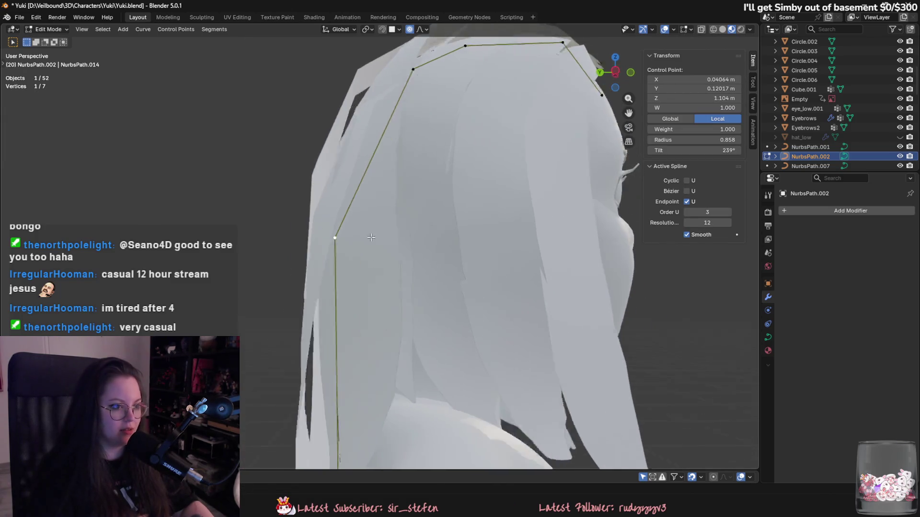
key("g")
left_click(445, 250)
scroll(445, 250, "up", 2)
scroll(446, 250, "down", 5)
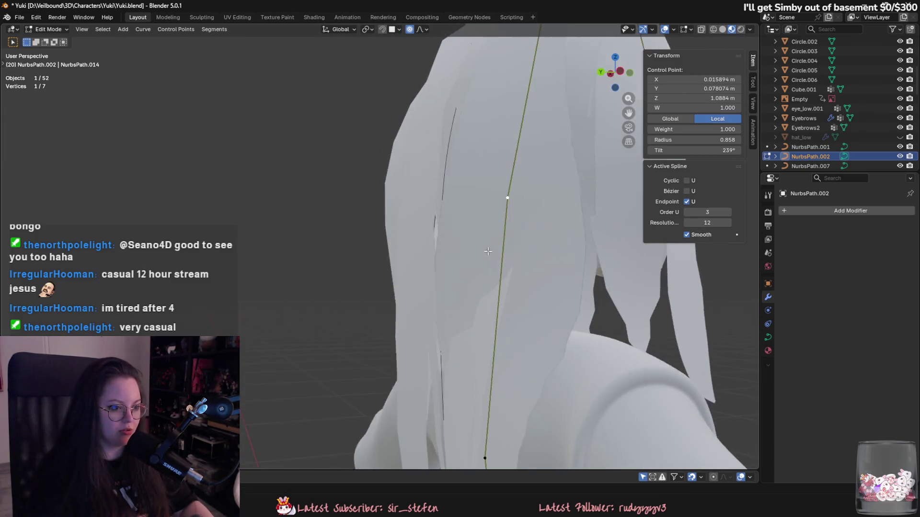
Step: Tilt and nudge a lower control point so the card twists onto the head
mouse_move(445, 250)
middle_mouse_down()
mouse_move(461, 373)
mouse_move(431, 335)
middle_mouse_up()
key("ctrl+t")
left_click(434, 354)
key("g")
left_click(438, 325)
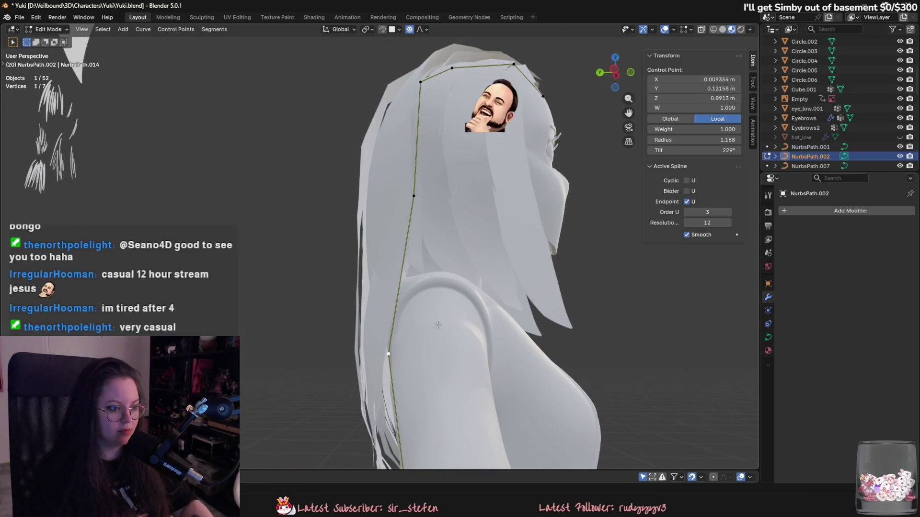
key("g")
left_click(447, 379)
Step: Review the back of the head, return to Object Mode and select Plane.034
mouse_move(447, 379)
middle_mouse_down()
mouse_move(434, 330)
mouse_move(445, 290)
mouse_move(435, 295)
middle_mouse_up()
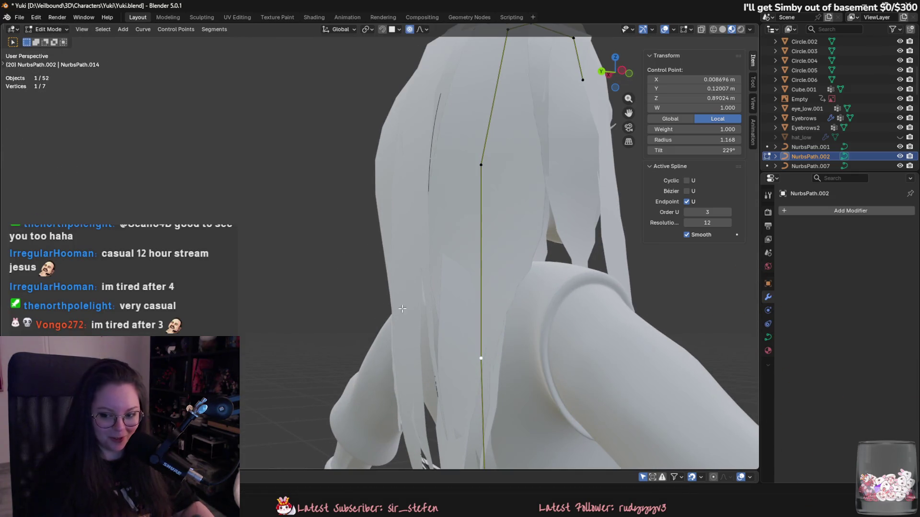
mouse_move(366, 291)
middle_mouse_down()
mouse_move(467, 354)
mouse_move(477, 415)
middle_mouse_up()
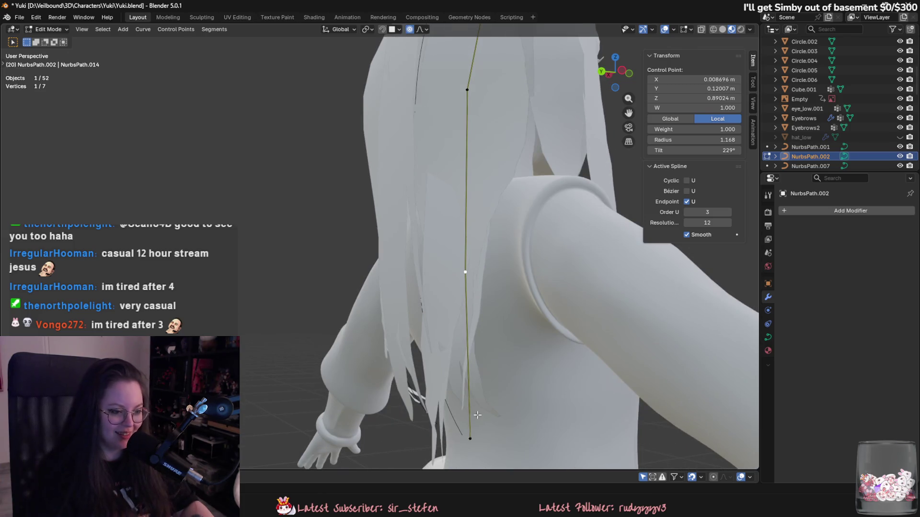
key("Tab")
mouse_move(477, 322)
middle_mouse_down()
mouse_move(504, 152)
mouse_move(498, 252)
mouse_move(464, 148)
mouse_move(429, 194)
middle_mouse_up()
left_click(421, 192)
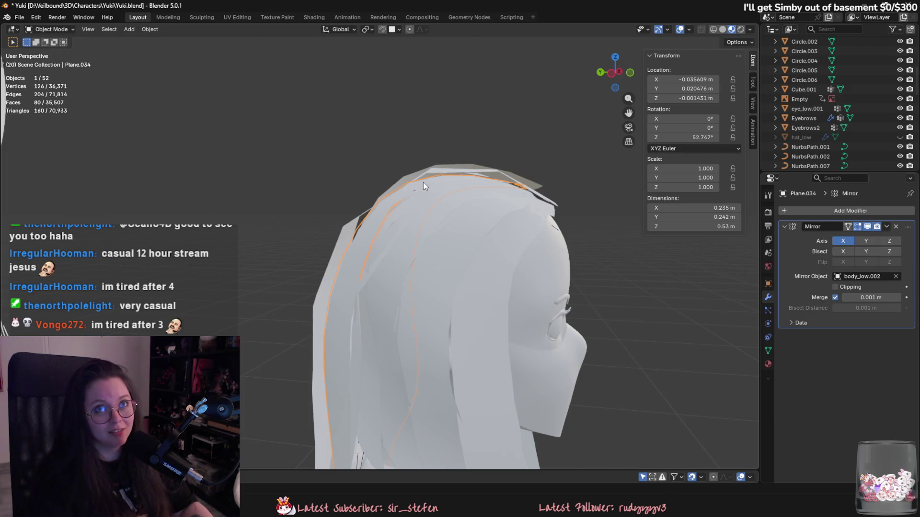
mouse_move(448, 270)
middle_mouse_down()
mouse_move(499, 306)
mouse_move(524, 288)
mouse_move(479, 249)
middle_mouse_up()
left_click(434, 216)
left_click(426, 222)
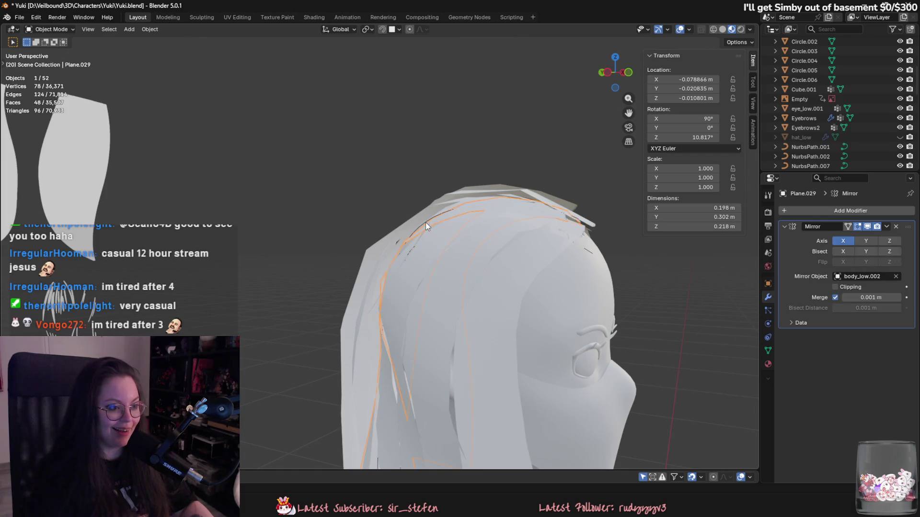
left_click(426, 222)
left_click(424, 223)
left_click(424, 217)
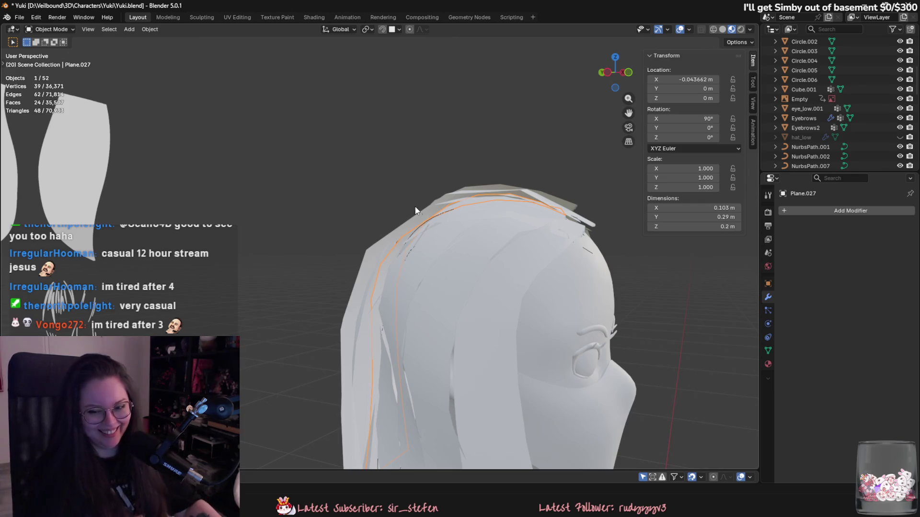
left_click(428, 219)
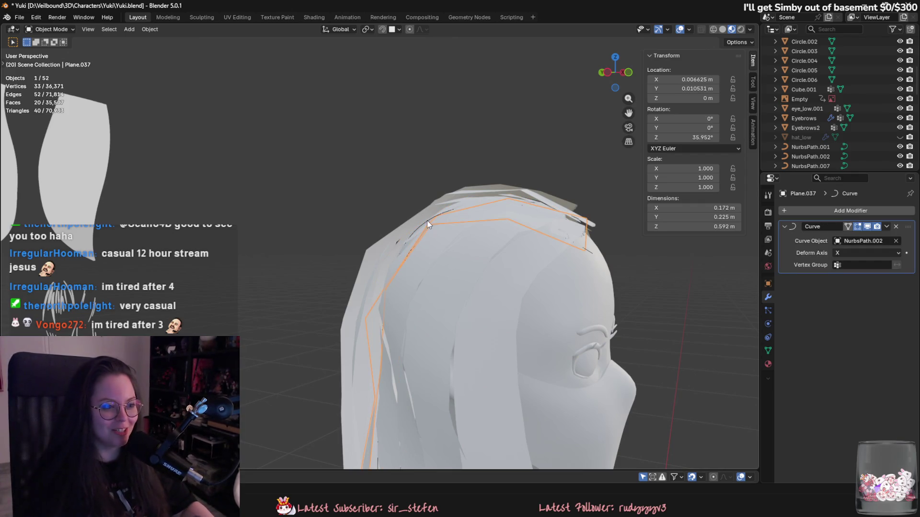
left_click(427, 221)
left_click(426, 223)
scroll(426, 222, "up", 2)
left_click(434, 220)
left_click(433, 219)
scroll(433, 219, "up", 2)
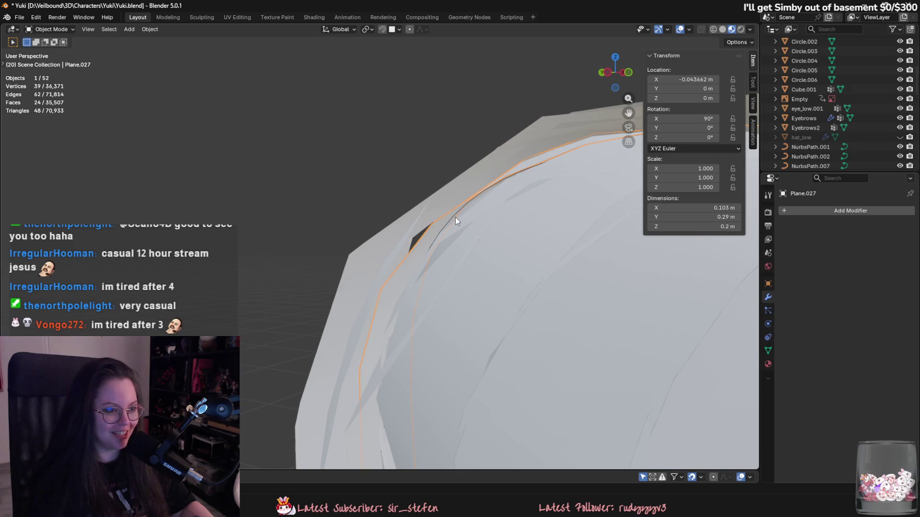
left_click(450, 219)
left_click(450, 217)
left_click(455, 213)
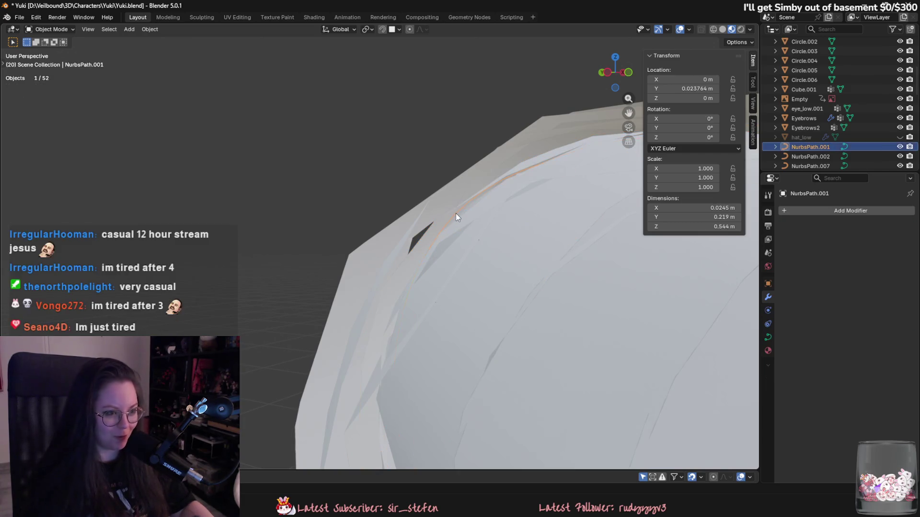
scroll(455, 213, "down", 5)
key("Tab")
Step: Return to Object Mode, orbit to a side view of the head, and select the Plane.034 hair mesh
middle_click_drag(451, 232, 512, 259)
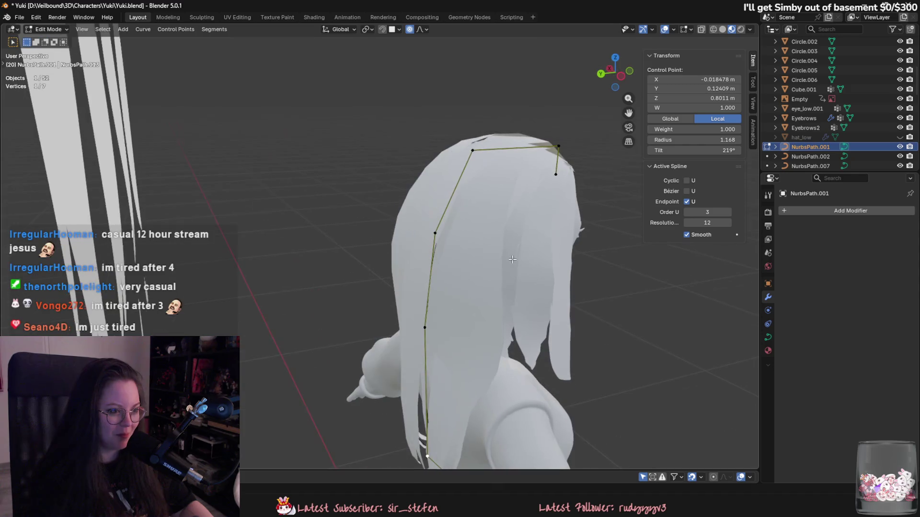
middle_click_drag(421, 413, 345, 203)
key("Tab")
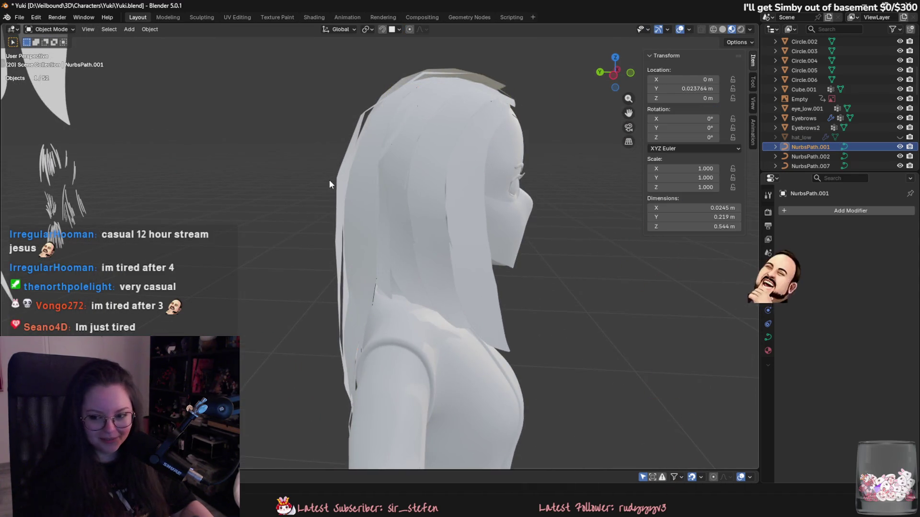
scroll(452, 225, "up", 2)
mouse_move(451, 225)
middle_mouse_down()
mouse_move(423, 216)
mouse_move(499, 239)
mouse_move(402, 224)
mouse_move(448, 209)
mouse_move(455, 177)
mouse_move(412, 165)
mouse_move(386, 229)
mouse_move(347, 254)
mouse_move(435, 243)
middle_mouse_up()
left_click(460, 211)
Step: Pick the NurbsPath.001 guide curve from under the back hair and enter its Edit Mode
scroll(363, 254, "up", 5)
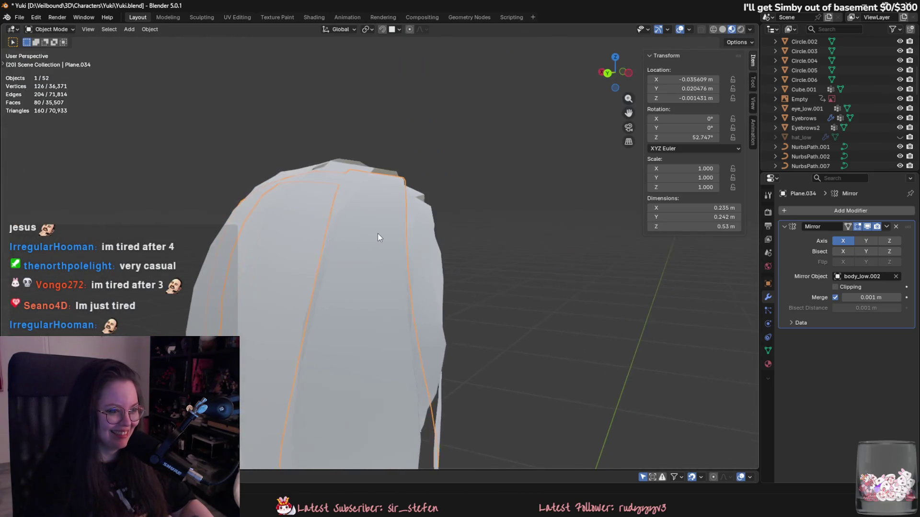
mouse_move(377, 234)
middle_mouse_down()
mouse_move(357, 188)
mouse_move(232, 214)
mouse_move(193, 269)
mouse_move(275, 200)
mouse_move(267, 213)
middle_mouse_up()
left_click(333, 166)
key("Tab")
key("Tab")
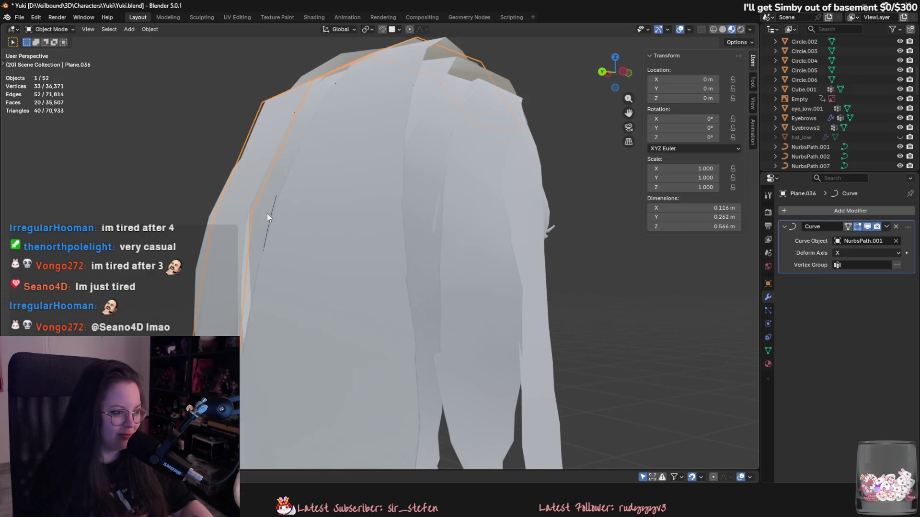
left_click(271, 213)
left_click(271, 214)
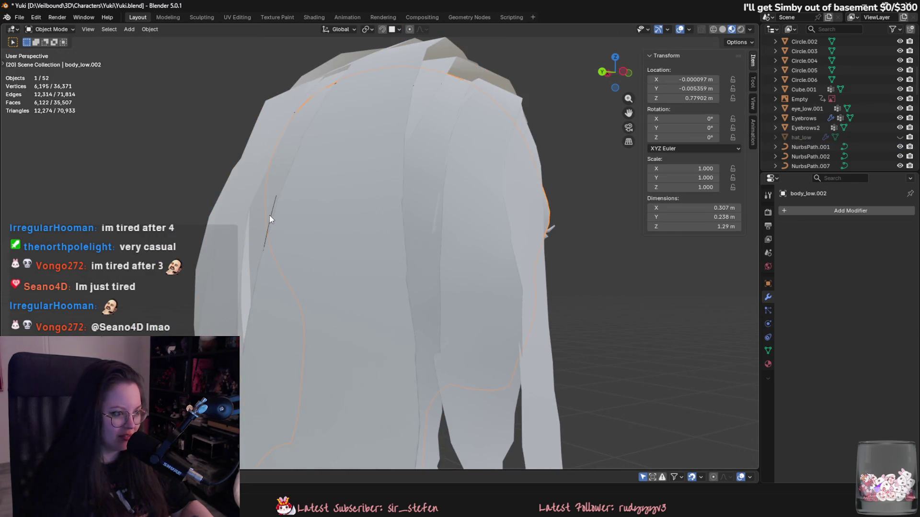
left_click(269, 215)
left_click(271, 217)
key("Tab")
Step: Move NurbsPath.001's side-of-head control point down with falloff and narrow the card there
key("g")
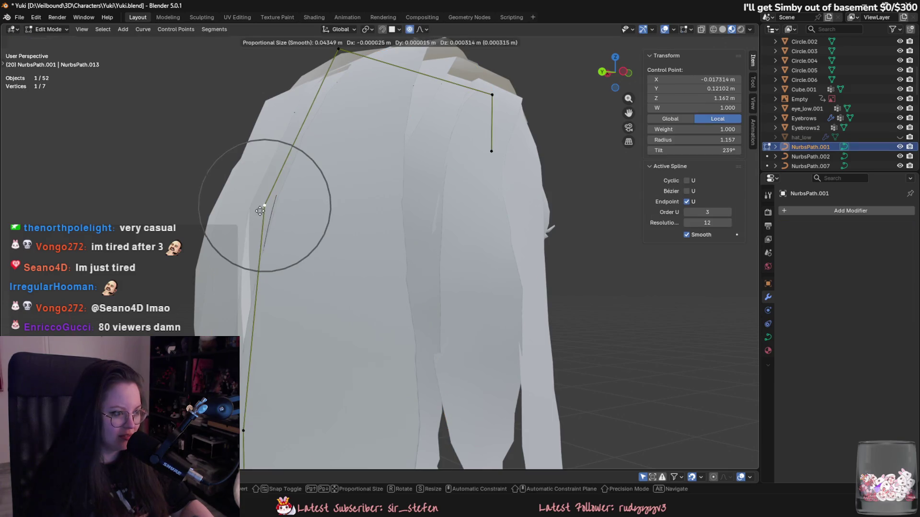
left_click(264, 207)
mouse_move(264, 207)
middle_mouse_down()
mouse_move(381, 177)
mouse_move(501, 298)
mouse_move(393, 230)
mouse_move(371, 236)
mouse_move(378, 240)
mouse_move(347, 283)
mouse_move(493, 334)
mouse_move(433, 378)
mouse_move(472, 400)
mouse_move(396, 372)
mouse_move(421, 350)
mouse_move(448, 351)
mouse_move(434, 368)
mouse_move(479, 364)
middle_mouse_up()
key("g")
left_click(381, 179)
key("s")
left_click(501, 298)
key("g")
left_click(460, 282)
Step: Refine that point's position, then move the next control point down the back
key("g")
left_click(418, 243)
key("g")
left_click(400, 221)
left_click(343, 287)
key("g")
left_click(353, 292)
key("g")
left_click(481, 330)
Step: Reposition a lower back control point of NurbsPath.001 and tilt its hair card flatter
left_click(404, 369)
key("g")
left_click(393, 350)
key("ctrl+t")
left_click(434, 369)
key("g")
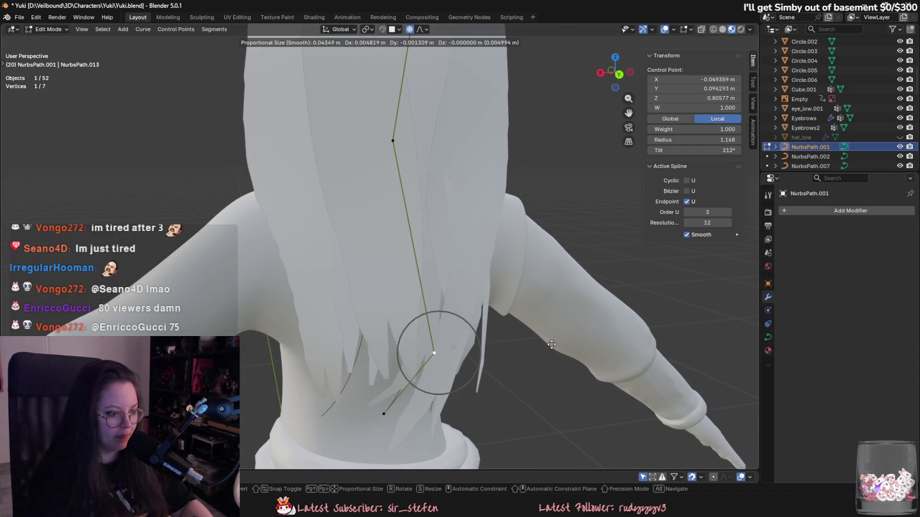
left_click(487, 273)
Step: Leave Edit Mode and hide the Plane.029 hair strand
key("Tab")
left_click(469, 290)
mouse_move(470, 290)
middle_mouse_down()
mouse_move(337, 232)
mouse_move(320, 340)
mouse_move(398, 221)
mouse_move(408, 295)
mouse_move(492, 289)
mouse_move(509, 305)
mouse_move(456, 340)
mouse_move(446, 308)
mouse_move(527, 327)
mouse_move(489, 413)
mouse_move(501, 398)
mouse_move(458, 313)
middle_mouse_up()
left_click(399, 220)
key("h")
Step: On NurbsPath.002, tilt a lower back control point to 242° and move it into place
left_click(383, 302)
key("Tab")
key("ctrl+t")
left_click(502, 399)
key("g")
left_click(520, 419)
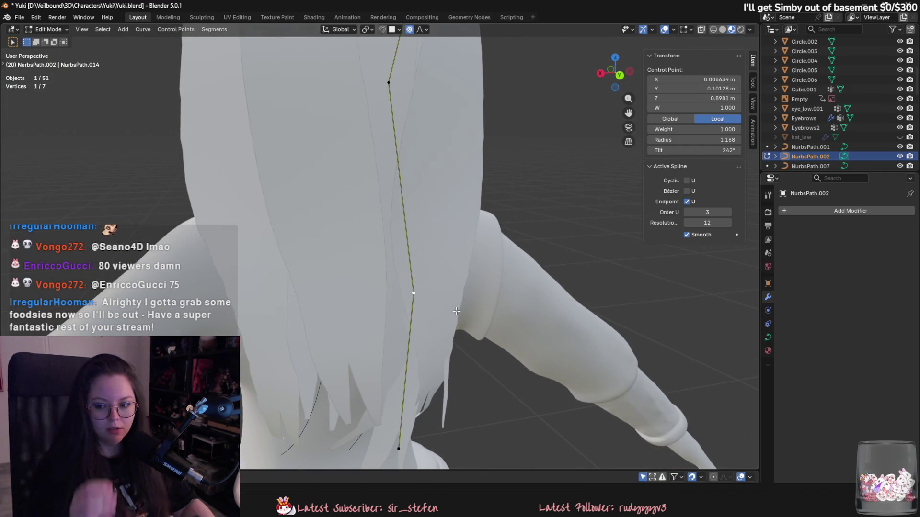
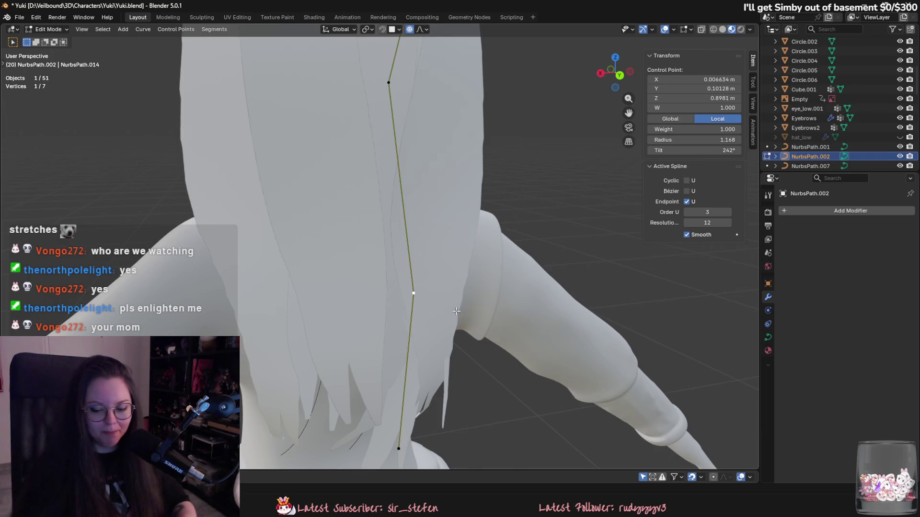
Step: Move NurbsPath.002's bottom and next control points closer to Yuki's back with proportional editing
mouse_move(456, 311)
middle_mouse_down()
mouse_move(373, 304)
mouse_move(390, 428)
mouse_move(433, 407)
mouse_move(405, 375)
mouse_move(414, 325)
mouse_move(371, 312)
middle_mouse_up()
left_click(391, 427)
key("g")
left_click(400, 400)
key("g")
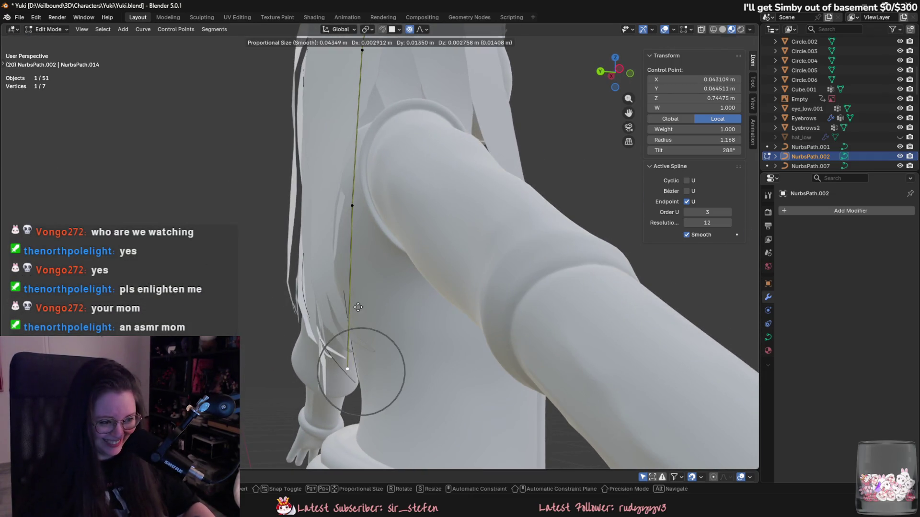
left_click(358, 308)
left_click(347, 203)
key("g")
left_click(340, 199)
mouse_move(354, 231)
middle_mouse_down()
mouse_move(372, 285)
mouse_move(417, 300)
middle_mouse_up()
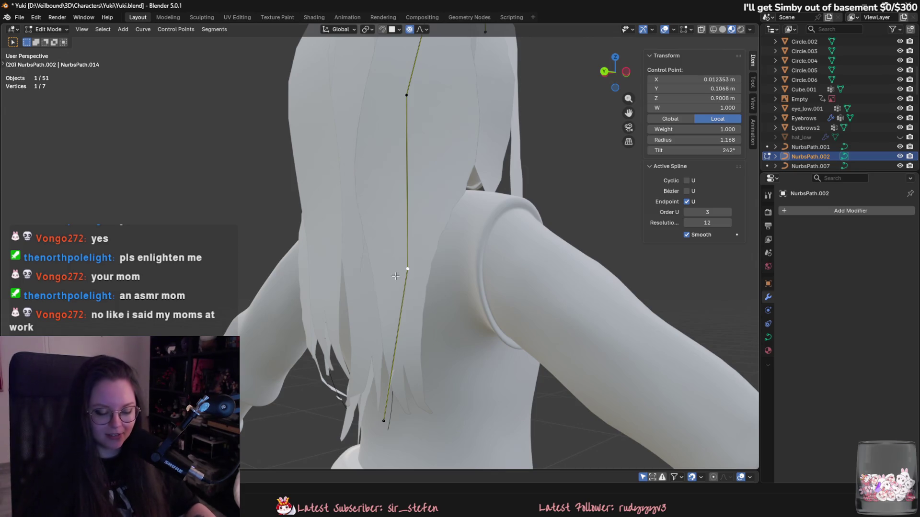
mouse_move(395, 276)
middle_mouse_down()
mouse_move(440, 283)
mouse_move(380, 282)
mouse_move(305, 243)
mouse_move(455, 335)
mouse_move(458, 253)
mouse_move(338, 291)
mouse_move(330, 281)
mouse_move(364, 310)
middle_mouse_up()
Step: Fatten a NurbsPath.002 control point to radius 0.937 with Alt+S, then return to Object Mode
key("Tab")
left_click(439, 283)
left_click(305, 246)
key("Tab")
scroll(455, 335, "up", 3)
key("alt+s")
left_click(457, 333)
key("Tab")
left_click(458, 252)
Step: Edit Plane.030 in face mode and move a side-strand face toward the head
scroll(366, 307, "up", 2)
key("Tab")
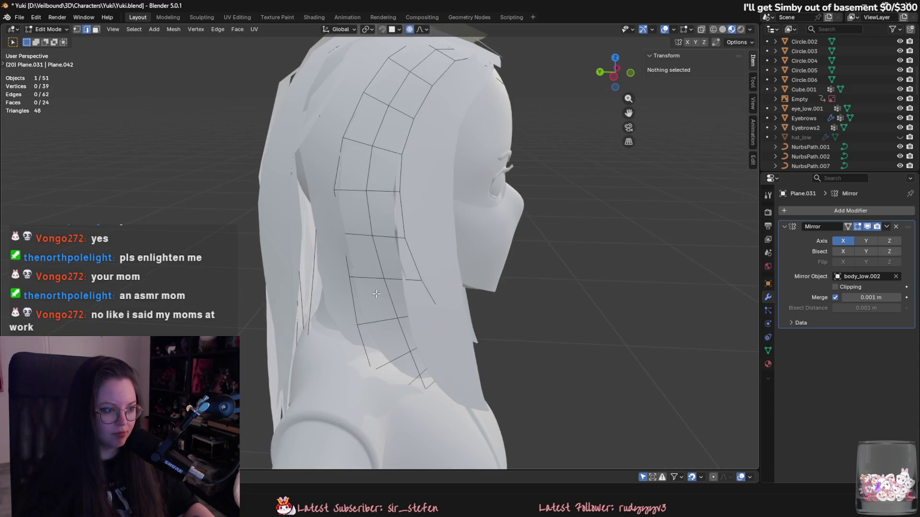
key("Tab")
left_click(344, 269)
key("Tab")
middle_click_drag(344, 269, 373, 272)
left_click(373, 272)
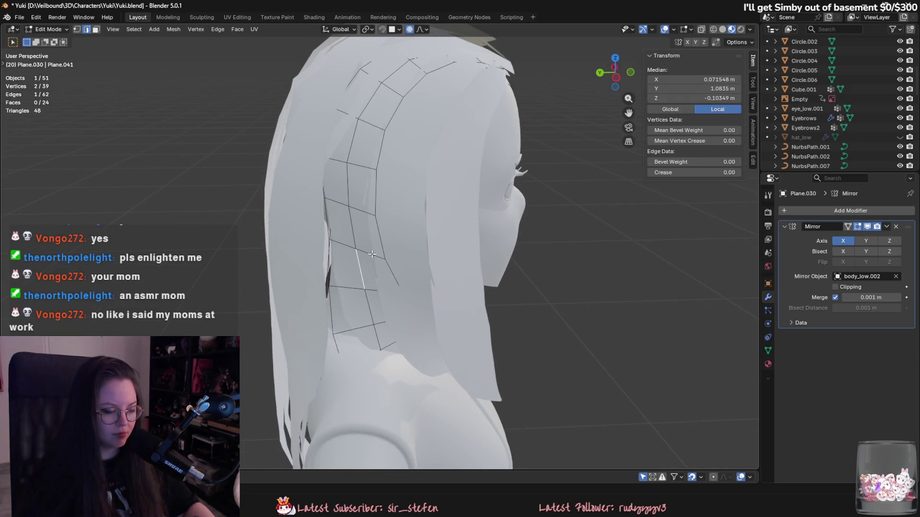
key("3")
left_click(372, 263)
key("g")
key("Escape")
key("g")
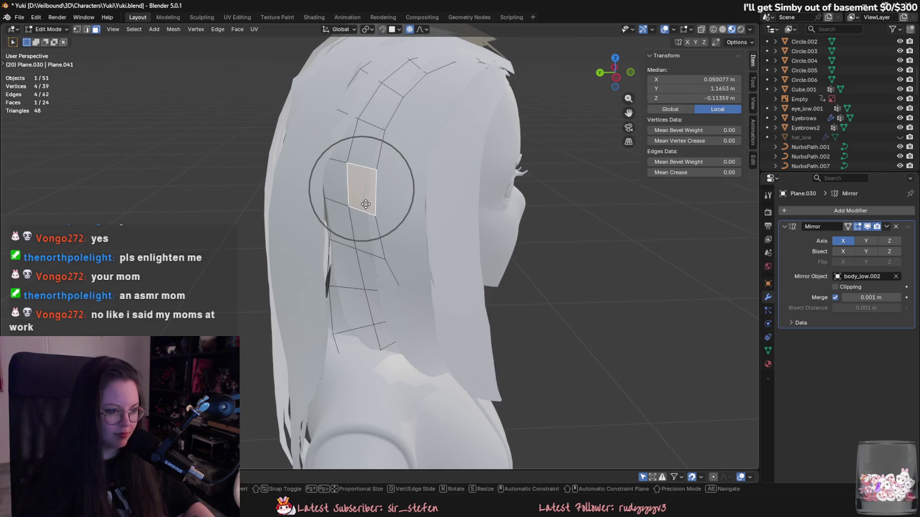
left_click(363, 203)
Step: Move a single face near the temple closer to the head with proportional editing
middle_click_drag(370, 219, 444, 285)
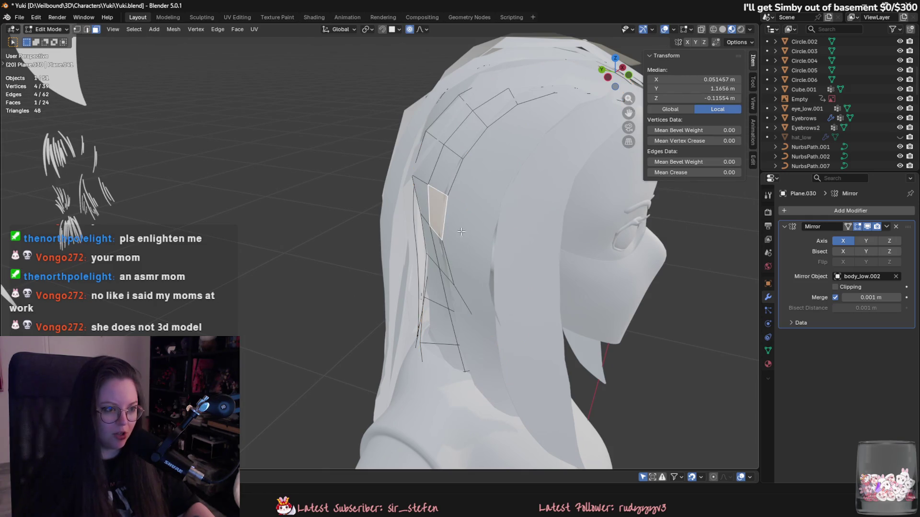
left_click(433, 177, "shift")
middle_click_drag(423, 191, 414, 194)
key("g")
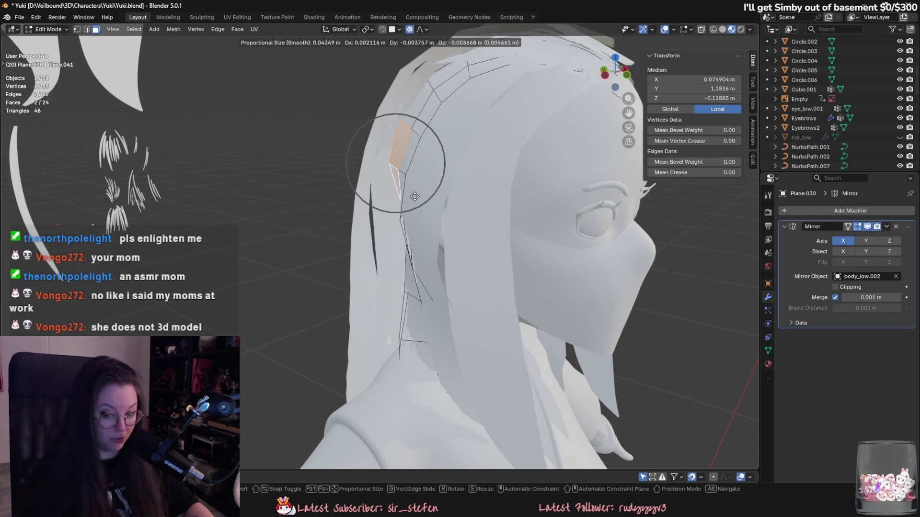
right_click(415, 196)
left_click(406, 189)
key("g")
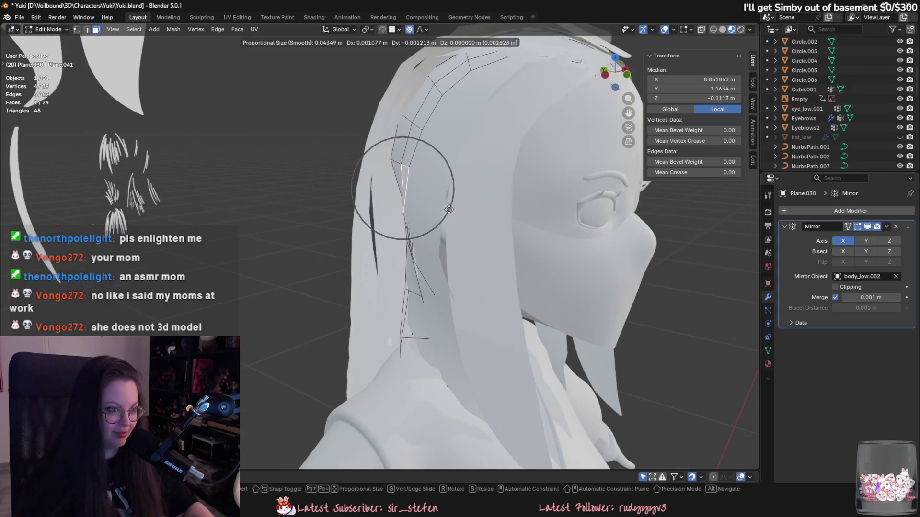
left_click(451, 209)
Step: Rotate a lower face of the card about the Z axis with proportional falloff
mouse_move(451, 209)
middle_mouse_down()
mouse_move(423, 239)
mouse_move(508, 170)
mouse_move(498, 288)
middle_mouse_up()
key("g")
left_click(511, 168)
key("r")
key("z")
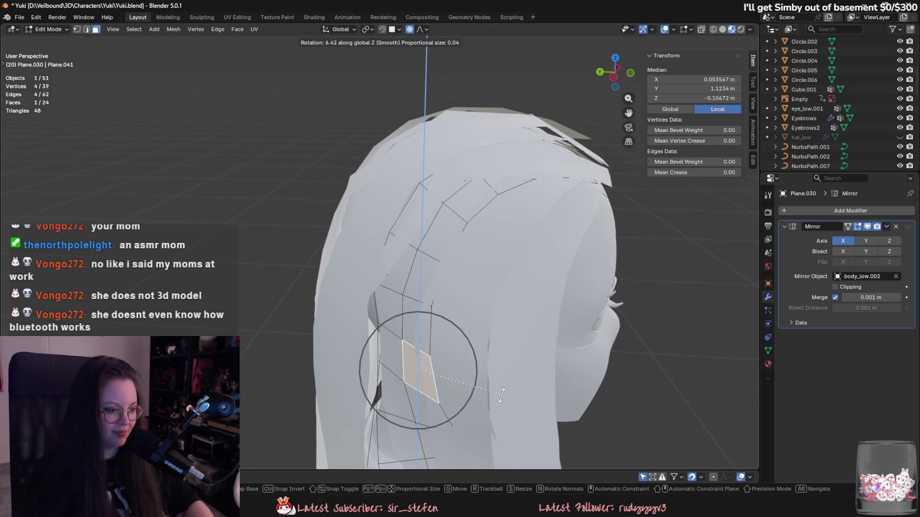
left_click(506, 387)
Step: Shift that face along X and raise it, then return to Object Mode
middle_click_drag(506, 387, 501, 385)
key("g")
key("x")
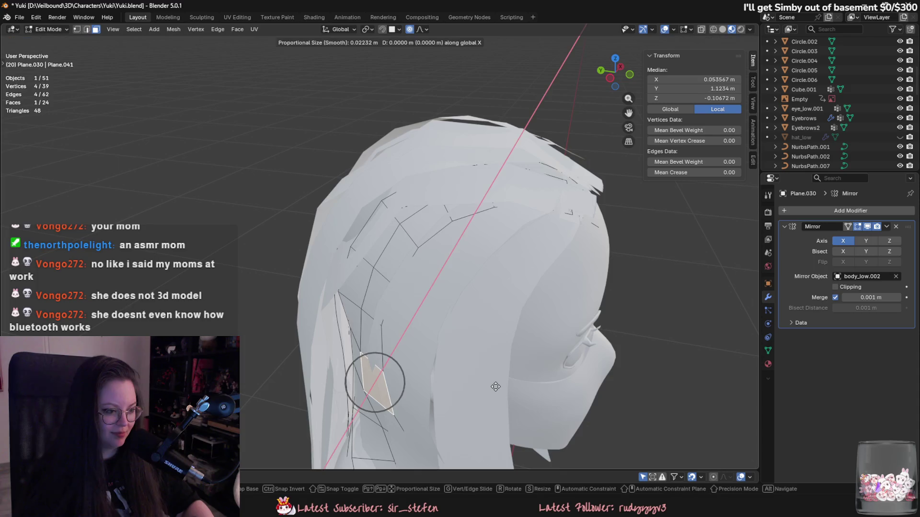
left_click(499, 382)
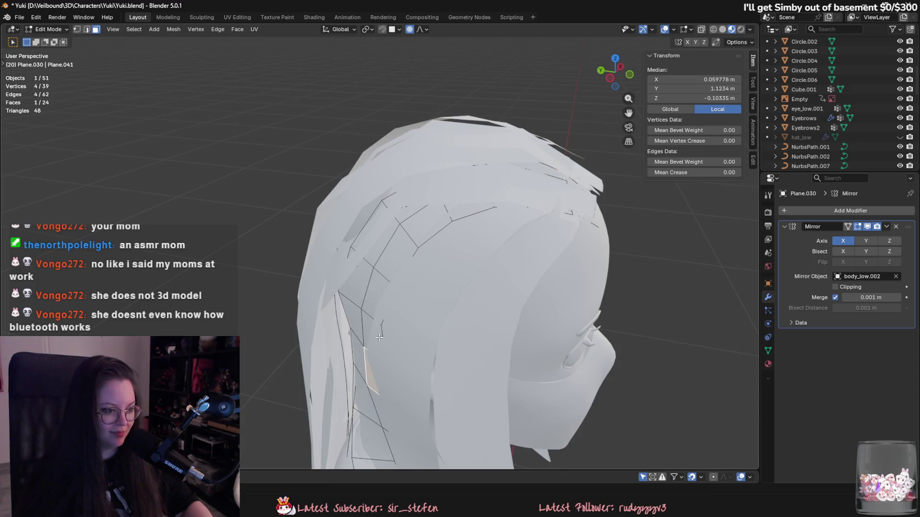
key("g")
left_click(452, 350)
key("Tab")
middle_click_drag(452, 349, 363, 274)
left_click(361, 265)
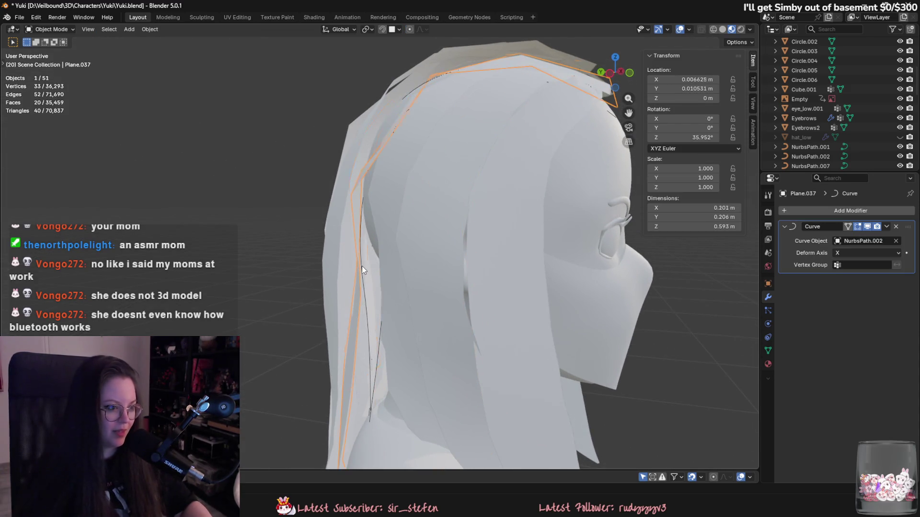
Step: Reposition NurbsPath.001's control point with proportional editing, then return to Object Mode
scroll(361, 266, "up", 2)
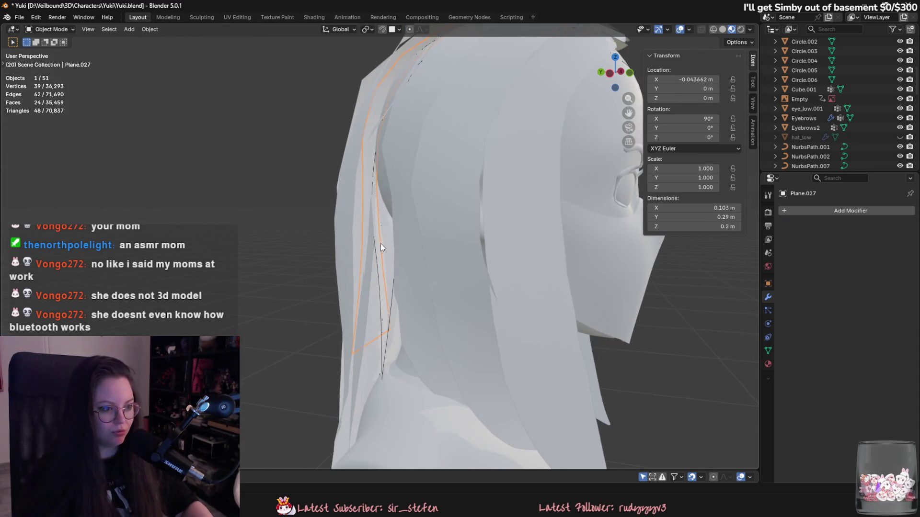
left_click(372, 189)
key("Tab")
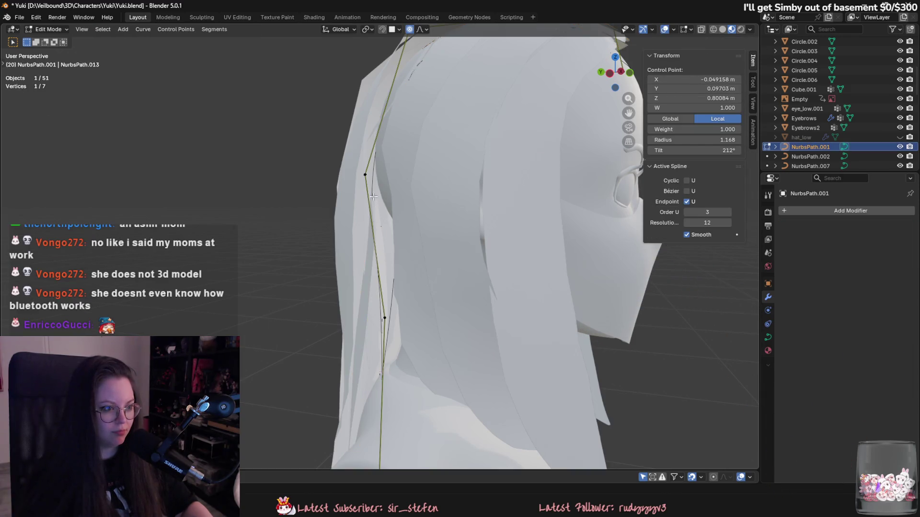
key("g")
left_click(369, 181)
mouse_move(369, 181)
middle_mouse_down()
mouse_move(502, 251)
mouse_move(550, 299)
mouse_move(487, 343)
middle_mouse_up()
key("g")
left_click(502, 251)
key("g")
left_click(550, 298)
key("Tab")
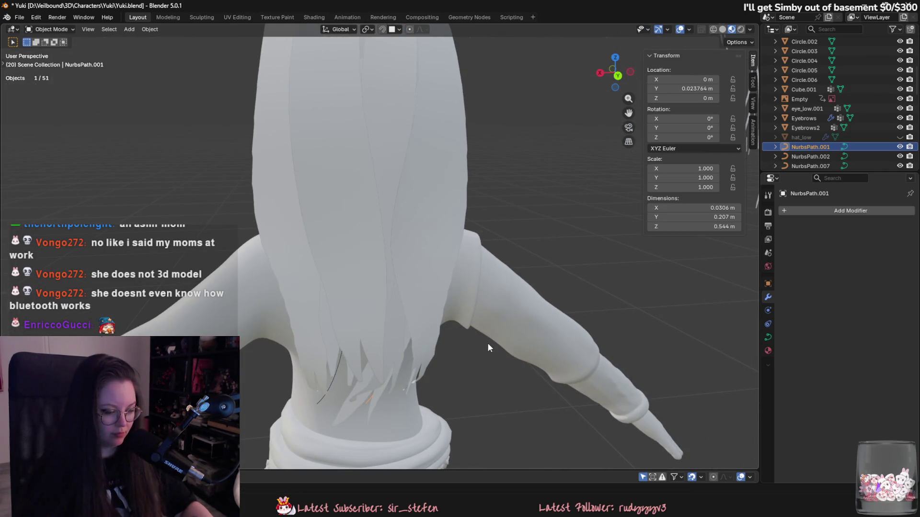
Step: Restore the hidden objects, then select the hat and hide it with H
key("z")
left_click(512, 404)
key("ctrl+z")
key("ctrl+z")
key("ctrl+z")
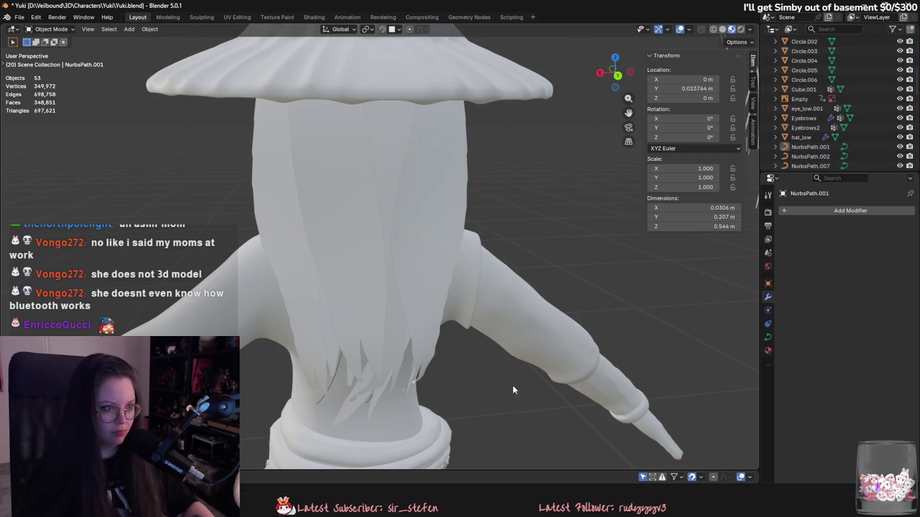
key("Tab")
left_click(437, 80)
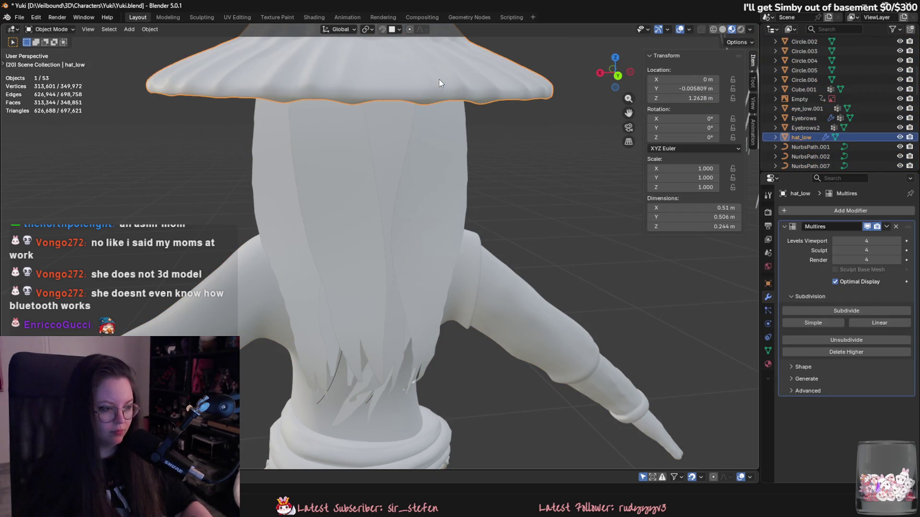
key("h")
mouse_move(455, 205)
middle_mouse_down()
mouse_move(431, 219)
mouse_move(359, 206)
mouse_move(300, 225)
mouse_move(424, 212)
mouse_move(434, 231)
mouse_move(408, 235)
mouse_move(456, 214)
mouse_move(523, 226)
mouse_move(513, 246)
mouse_move(352, 198)
mouse_move(439, 208)
mouse_move(481, 240)
middle_mouse_up()
left_click(352, 197)
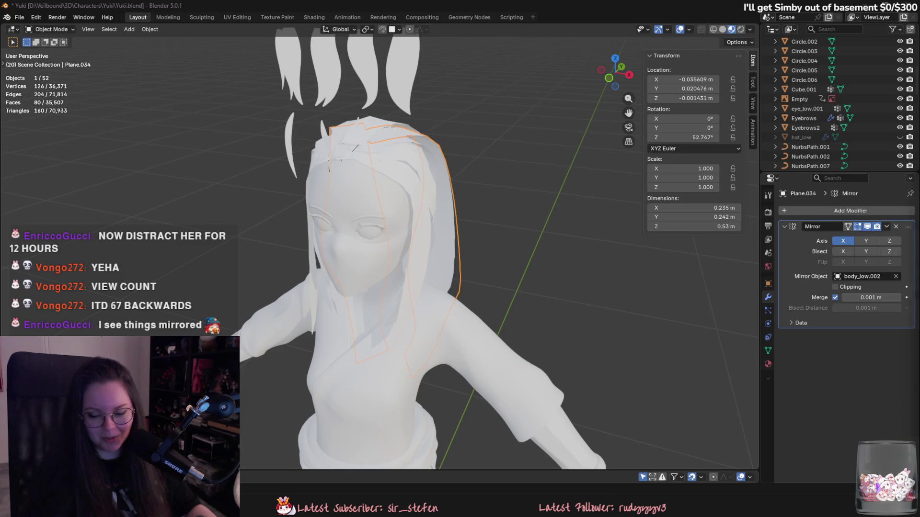
Step: Select the back hair card Plane.034 from among the hair cards
mouse_move(597, 228)
middle_mouse_down()
mouse_move(564, 240)
mouse_move(469, 196)
mouse_move(453, 232)
middle_mouse_up()
left_click(470, 196)
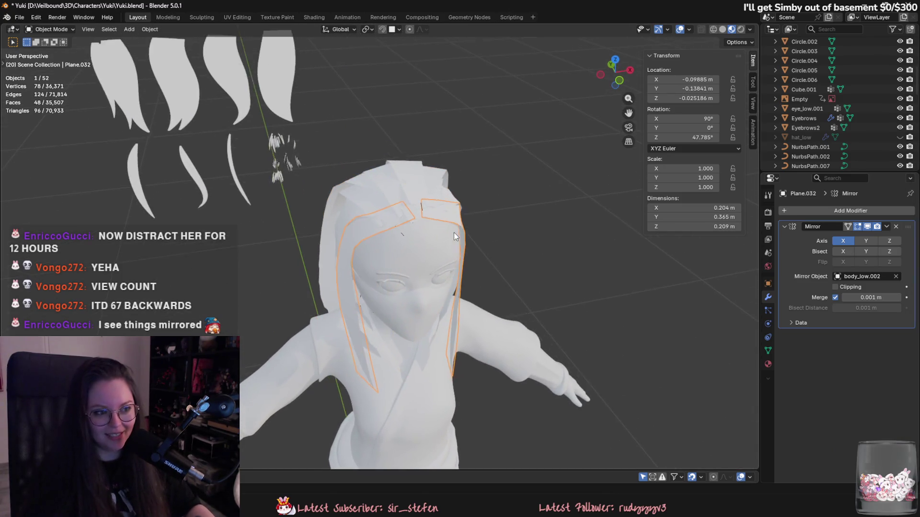
scroll(426, 203, "up", 3)
middle_click_drag(376, 189, 475, 182)
left_click(453, 274)
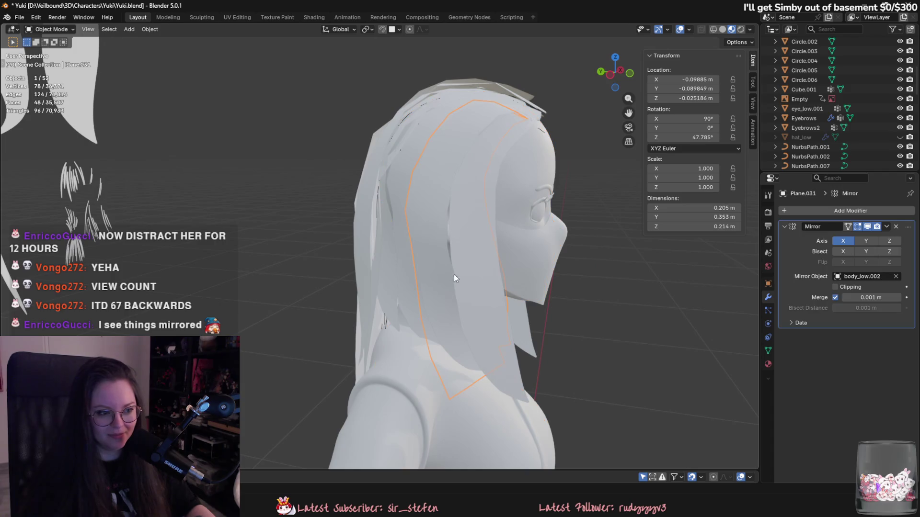
mouse_move(453, 274)
middle_mouse_down()
mouse_move(468, 297)
mouse_move(427, 250)
mouse_move(364, 224)
mouse_move(355, 240)
mouse_move(378, 270)
mouse_move(377, 260)
mouse_move(388, 291)
mouse_move(381, 301)
mouse_move(444, 298)
mouse_move(477, 283)
mouse_move(403, 281)
mouse_move(431, 309)
mouse_move(412, 318)
mouse_move(500, 320)
mouse_move(602, 349)
mouse_move(499, 328)
mouse_move(512, 340)
middle_mouse_up()
left_click(473, 268)
left_click(477, 283)
left_click(395, 290)
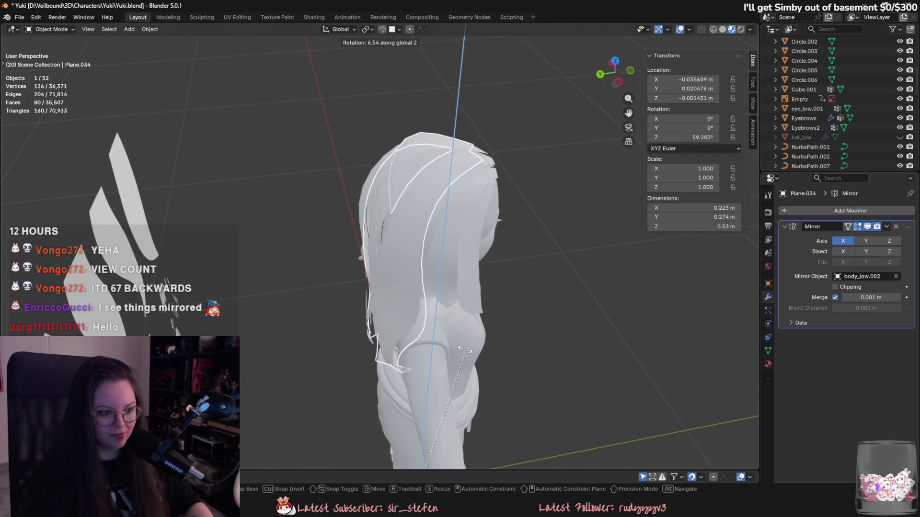
Step: Duplicate Plane.034 into Plane.038, then roughly rotate and move the copy
key("shift+d")
key("r")
left_click(435, 211)
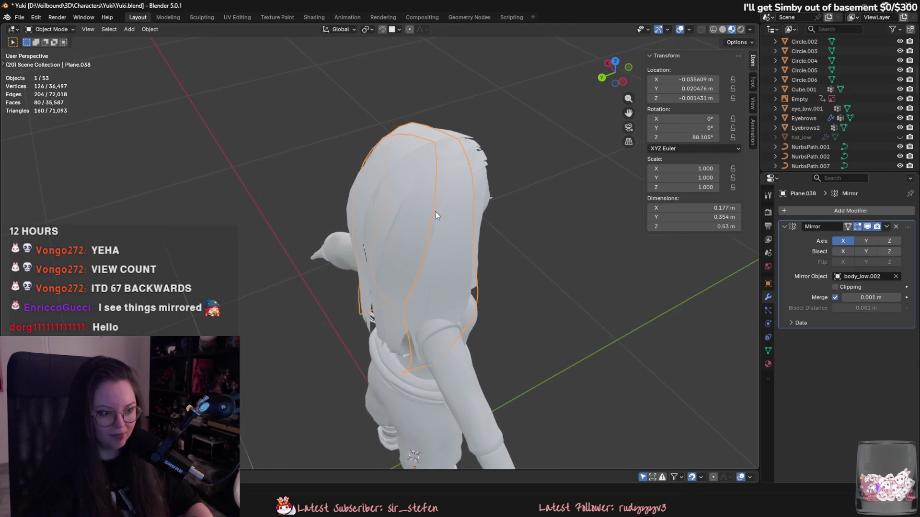
mouse_move(435, 211)
middle_mouse_down()
mouse_move(562, 279)
mouse_move(536, 315)
mouse_move(502, 320)
mouse_move(445, 301)
mouse_move(449, 307)
mouse_move(417, 314)
mouse_move(431, 307)
mouse_move(429, 225)
mouse_move(529, 335)
mouse_move(503, 378)
mouse_move(509, 280)
mouse_move(543, 263)
middle_mouse_up()
key("g")
left_click(449, 308)
Step: Rotate Plane.038 about Z around the head to about 81°
key("r")
key("z")
left_click(432, 303)
key("r")
key("z")
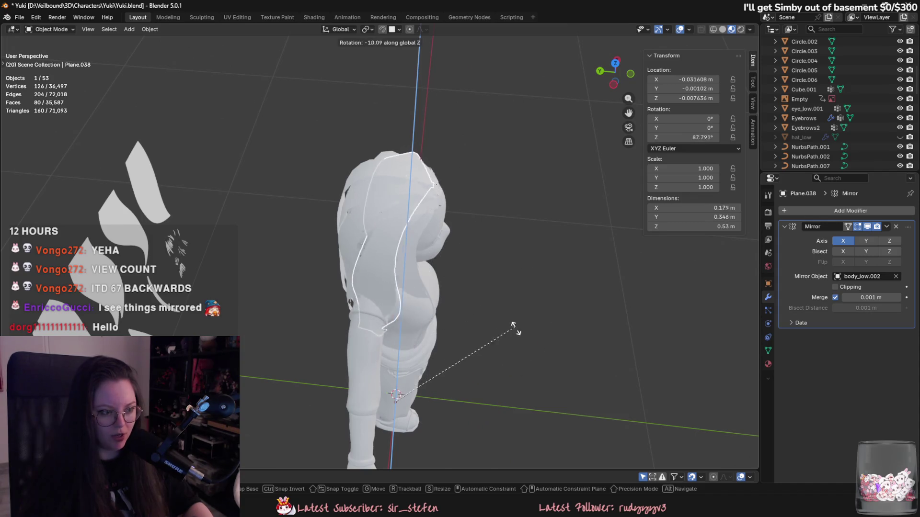
left_click(498, 349)
Step: View the head from above and rotate Plane.038 about Z to about 65°
scroll(508, 335, "up", 4)
key("r")
key("z")
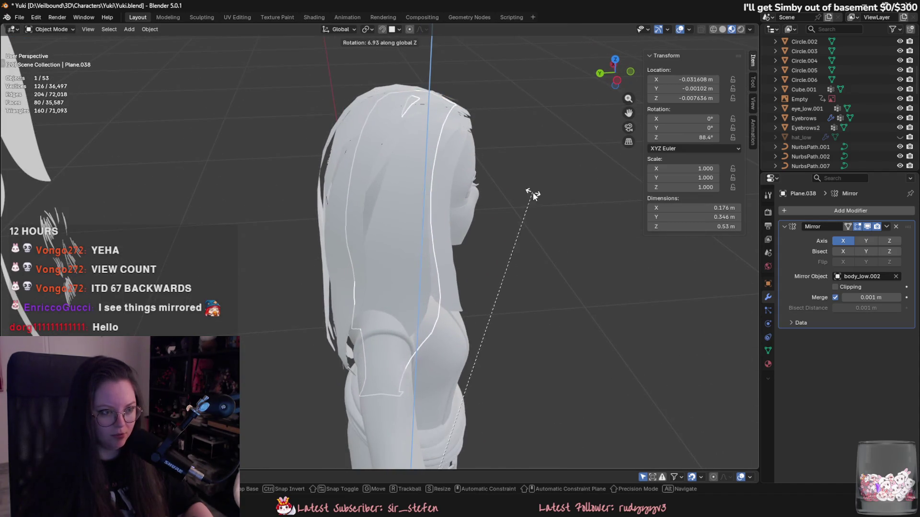
key("Escape")
key("r")
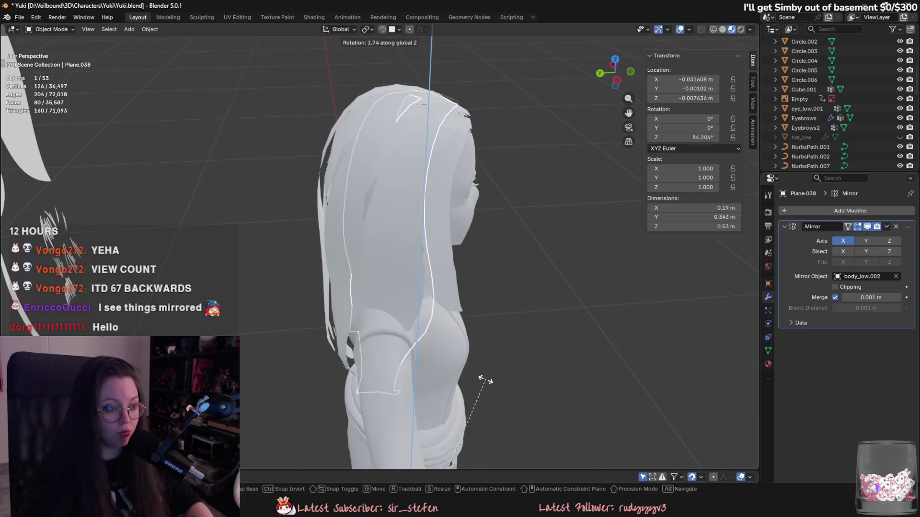
key("Escape")
middle_click_drag(497, 335, 579, 366)
key("r")
key("z")
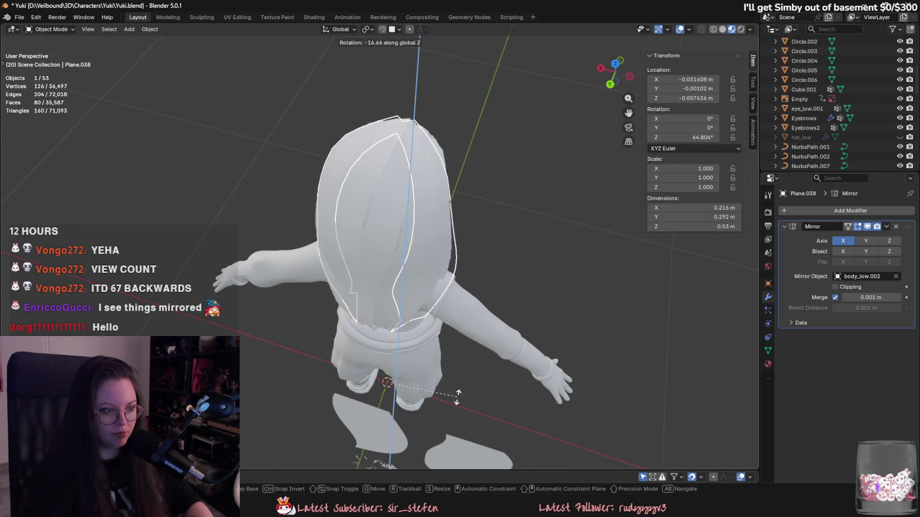
left_click(499, 404)
mouse_move(498, 404)
middle_mouse_down()
mouse_move(423, 307)
mouse_move(384, 352)
middle_mouse_up()
Step: Enter Edit Mode on Plane.038 and start a proportional move, cancelling the X-axis attempt
key("Tab")
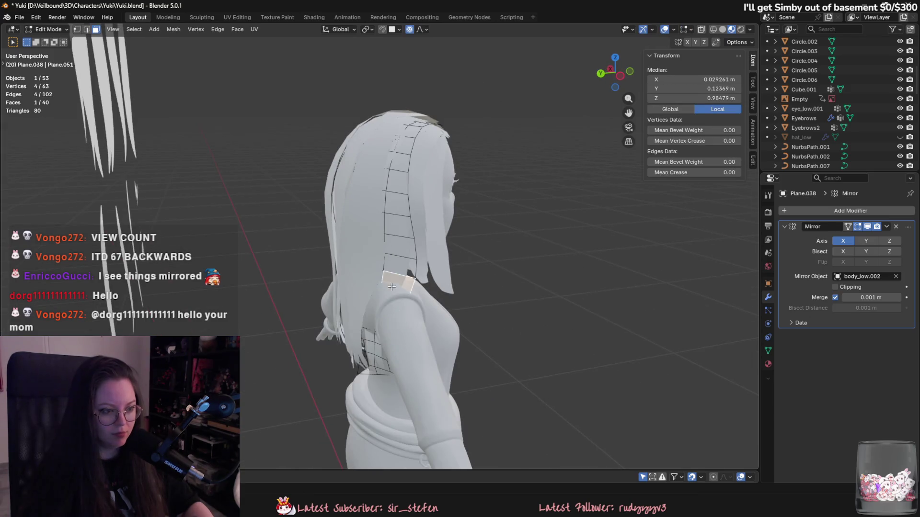
key("g")
key("x")
key("Escape")
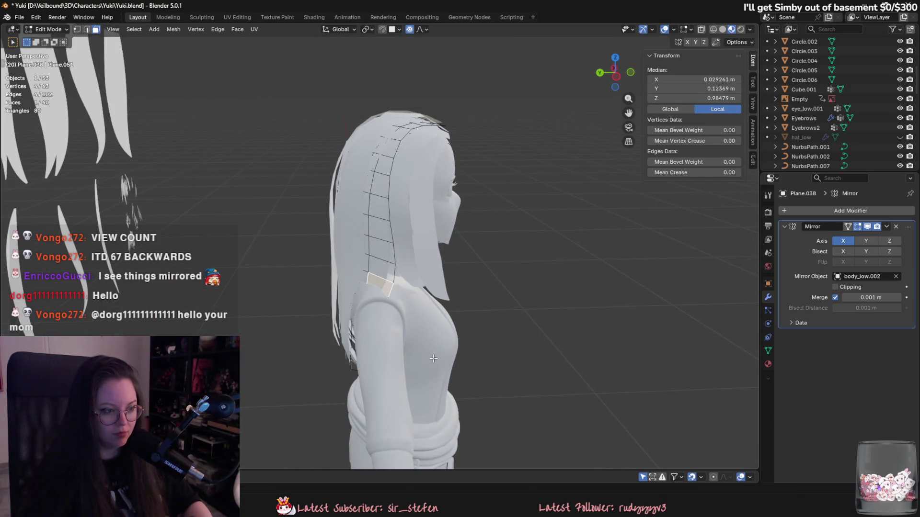
key("g")
key("shift+z")
scroll(405, 361, "down", 14)
mouse_move(404, 365)
middle_mouse_down()
mouse_move(527, 350)
mouse_move(458, 337)
middle_mouse_up()
Step: Raise a single face of the card toward the top of the head, checking the fit in see-through view
key("a")
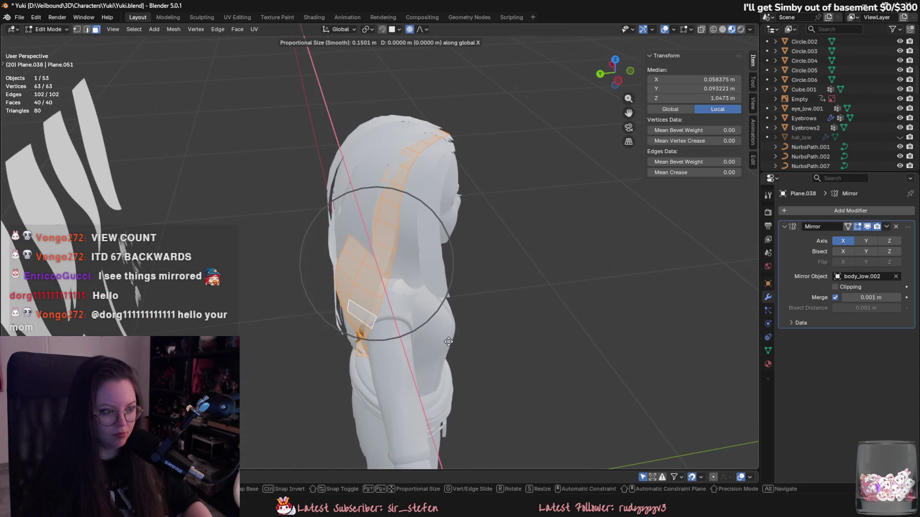
left_click(377, 287)
key("g")
key("shift+z")
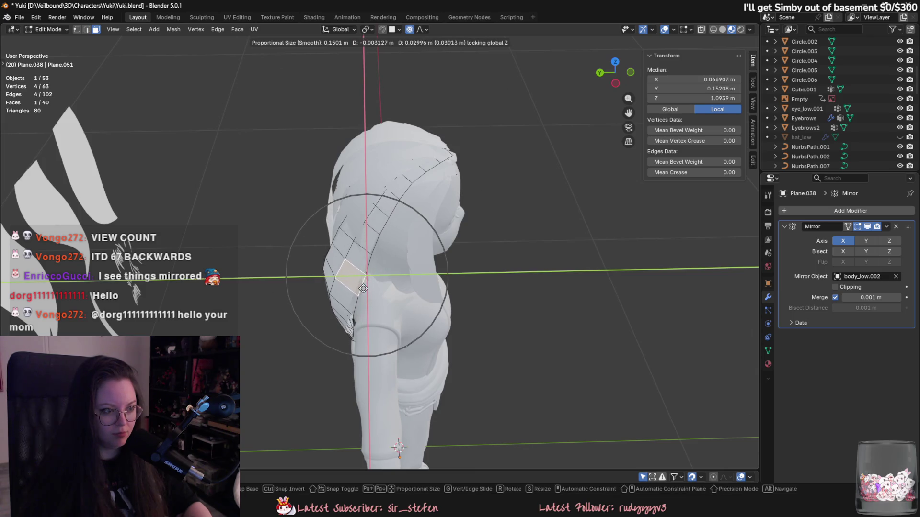
mouse_move(363, 288)
middle_mouse_down("alt")
mouse_move(397, 222)
mouse_move(383, 235)
mouse_move(420, 257)
mouse_move(401, 248)
middle_mouse_up("alt")
left_click(376, 238)
key("shift+z")
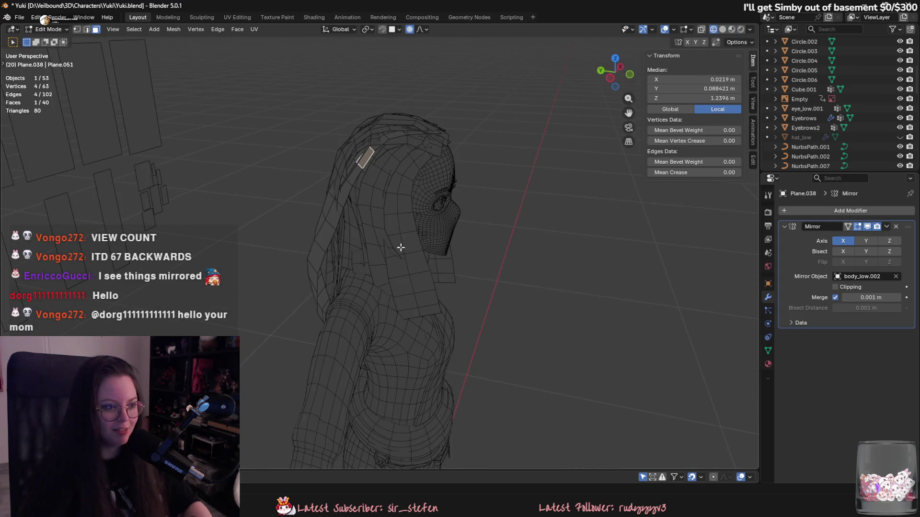
left_click(732, 29)
Step: Nudge the selected face with falloff so the strip hugs the back of the head
key("g")
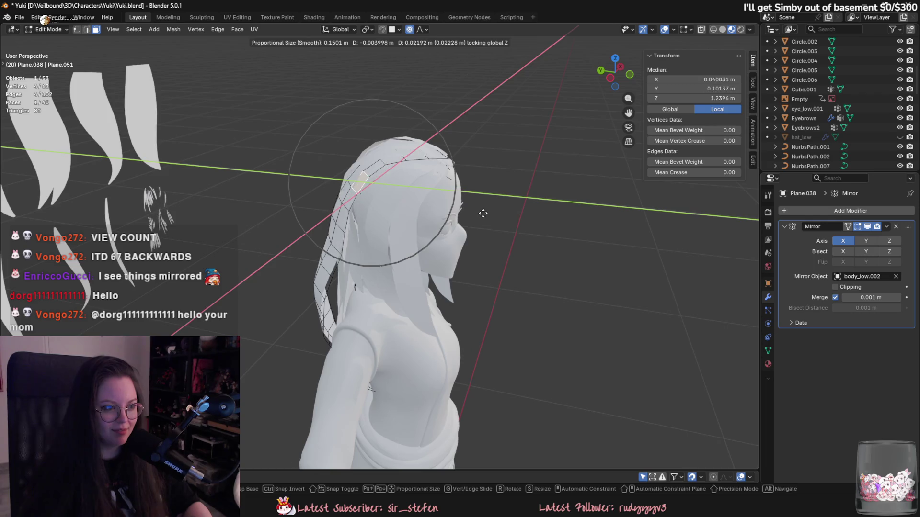
left_click(482, 217)
mouse_move(483, 216)
middle_mouse_down()
mouse_move(499, 328)
mouse_move(536, 337)
mouse_move(542, 308)
middle_mouse_up()
key("g")
key("shift+z")
left_click(525, 337)
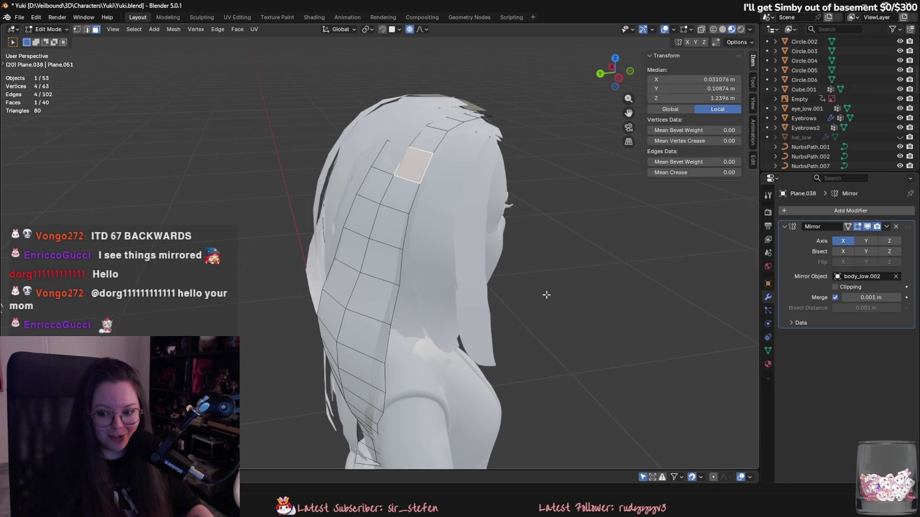
mouse_move(543, 302)
middle_mouse_down()
mouse_move(459, 310)
mouse_move(468, 246)
mouse_move(460, 311)
mouse_move(315, 322)
mouse_move(479, 306)
mouse_move(373, 303)
mouse_move(367, 345)
mouse_move(447, 290)
middle_mouse_up()
Step: Push the face in further within the horizontal plane over several passes, checking from a low view
key("g")
key("shift+z")
left_click(448, 312)
key("g")
left_click(367, 345)
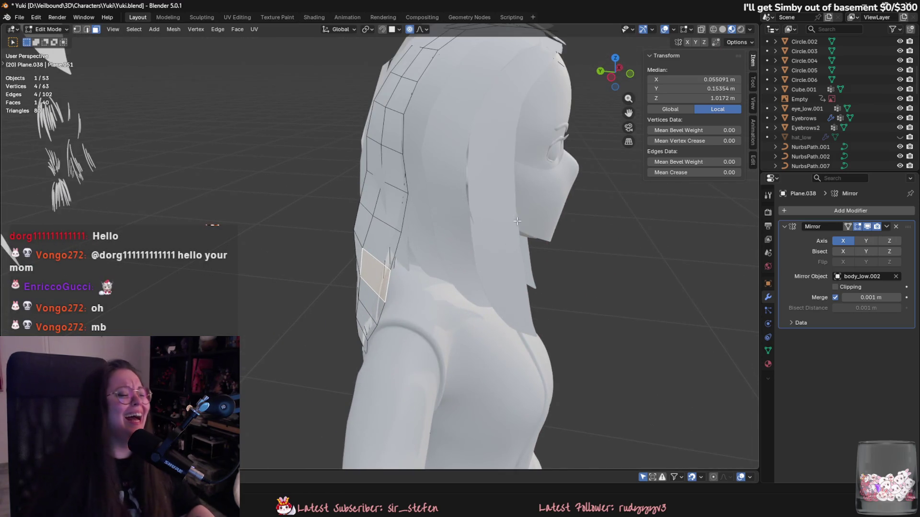
mouse_move(517, 221)
middle_mouse_down()
mouse_move(481, 197)
mouse_move(424, 239)
mouse_move(468, 312)
mouse_move(538, 269)
mouse_move(509, 267)
mouse_move(523, 283)
mouse_move(439, 399)
middle_mouse_up()
key("g")
key("shift+z")
left_click(428, 243)
Step: Pull the strip's bottom face in so the card follows Yuki's back toward the waist
left_click(448, 375)
key("shift+z")
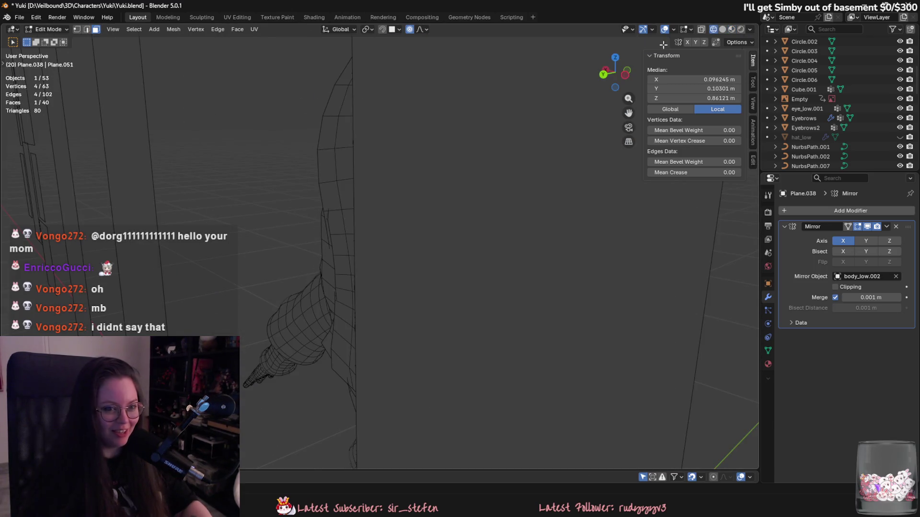
key("shift+z")
mouse_move(527, 191)
middle_mouse_down()
mouse_move(498, 259)
mouse_move(492, 375)
mouse_move(491, 353)
middle_mouse_up()
key("g")
key("z")
left_click(496, 274)
middle_click_drag(373, 353, 412, 320)
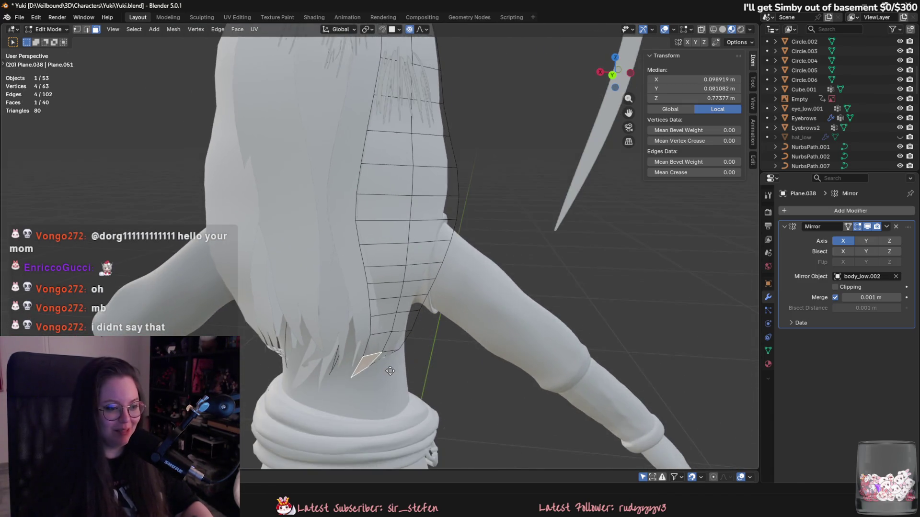
key("g")
left_click(429, 303)
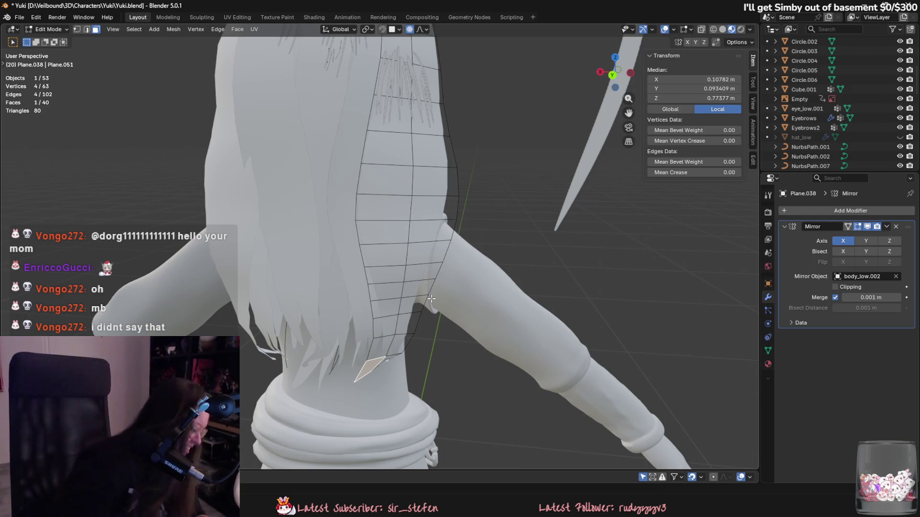
middle_click_drag(431, 295, 383, 387)
middle_click_drag(395, 253, 404, 266)
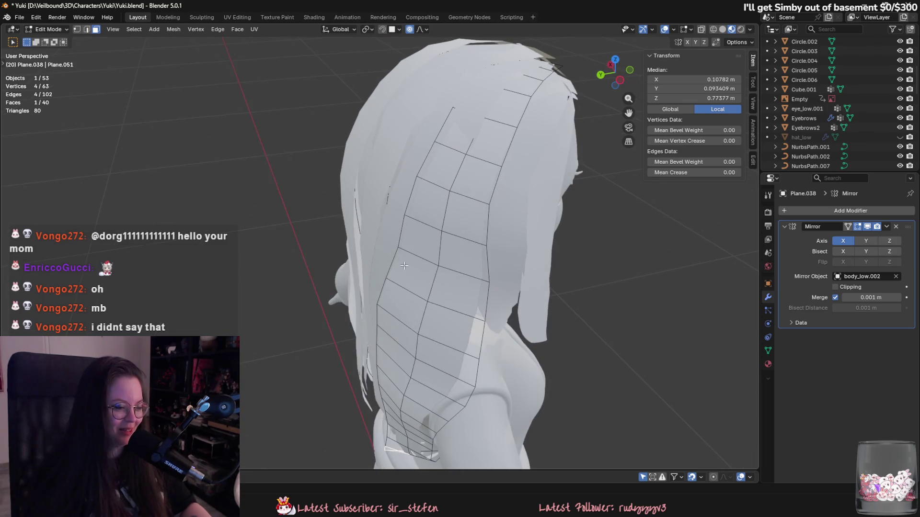
Step: Slide the selected vertex along Y in two moves to flatten the strip's middle edge
key("g")
key("y")
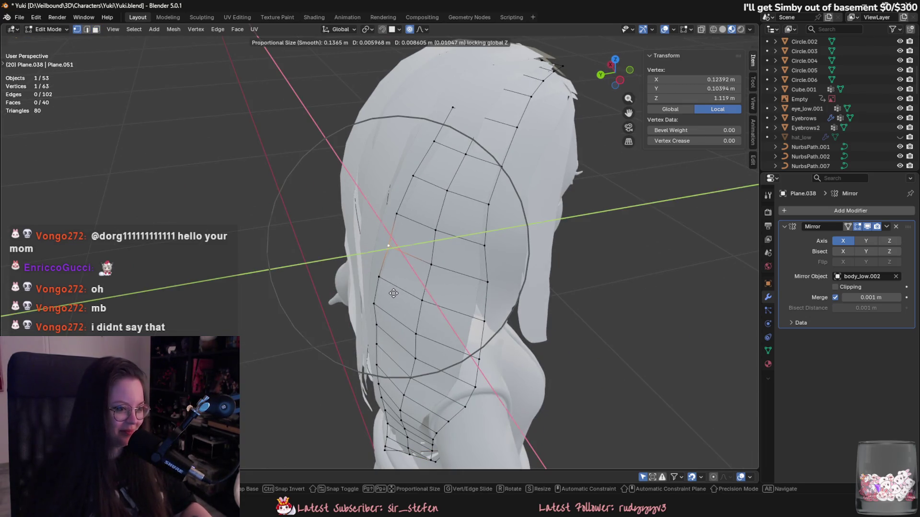
left_click(400, 272)
key("g")
key("y")
left_click(479, 278)
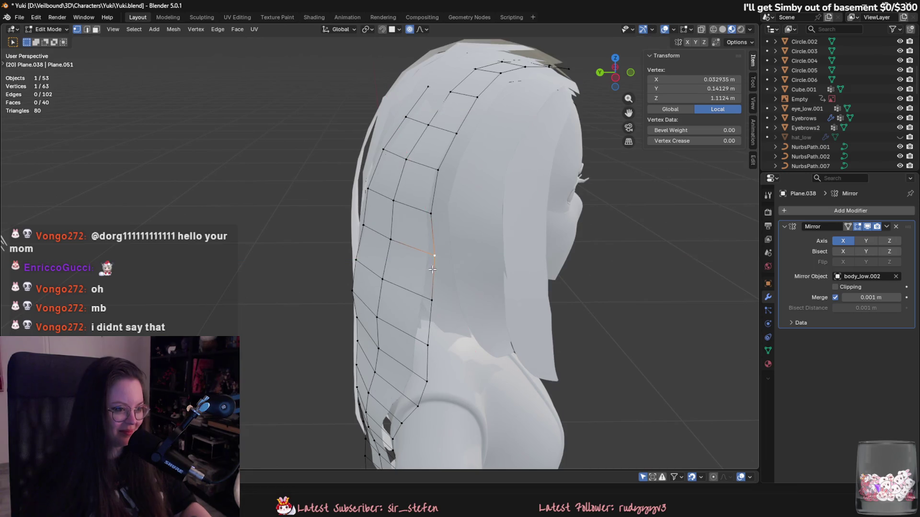
middle_click_drag(441, 281, 414, 324, "shift")
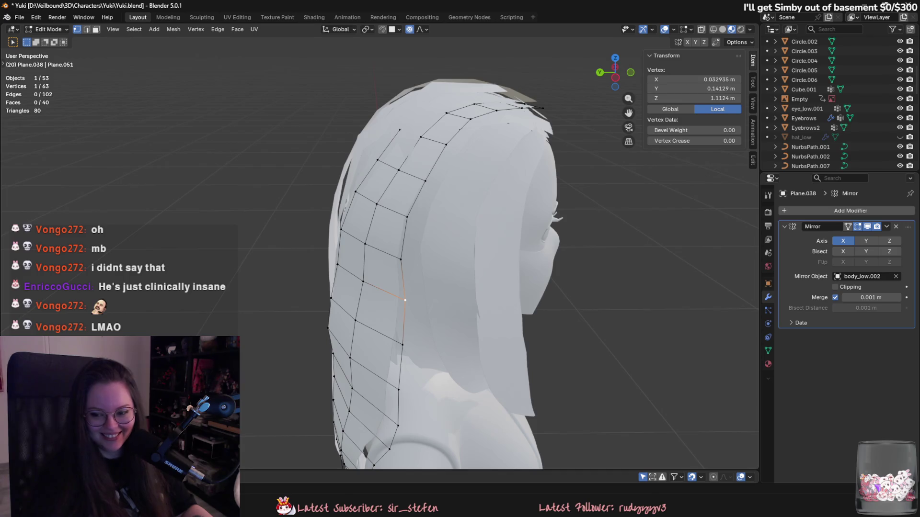
middle_click_drag(486, 238, 528, 203)
mouse_move(489, 279)
middle_mouse_down("shift")
mouse_move(439, 261)
mouse_move(503, 291)
mouse_move(561, 282)
mouse_move(589, 258)
mouse_move(558, 260)
mouse_move(616, 304)
middle_mouse_up("shift")
Step: Select crown vertices and move them along Z with a widened falloff to tuck the top edge
left_click(482, 252, "shift")
left_click(533, 306, "shift")
key("g")
key("z")
left_click(586, 251)
left_click(526, 254, "shift")
key("g")
key("z")
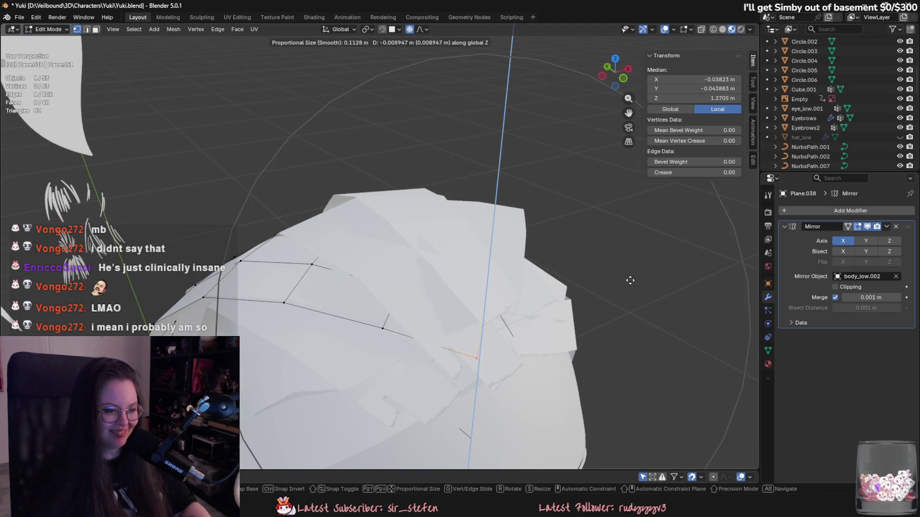
scroll(614, 283, "up", 3, "alt")
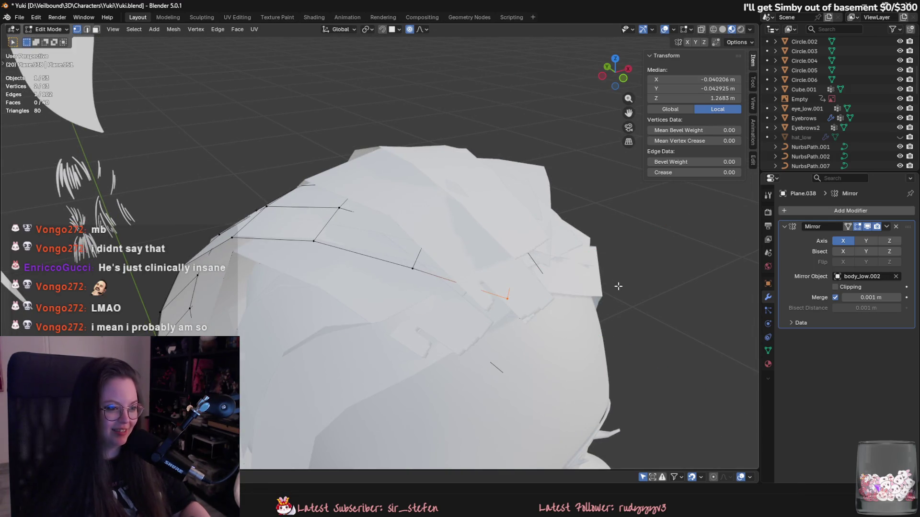
left_click(618, 294)
Step: Move another crown vertex with an enlarged falloff radius so it sits against the head
mouse_move(618, 294)
middle_mouse_down()
mouse_move(521, 278)
mouse_move(433, 312)
mouse_move(557, 253)
middle_mouse_up()
key("g")
scroll(522, 132, "up", 3)
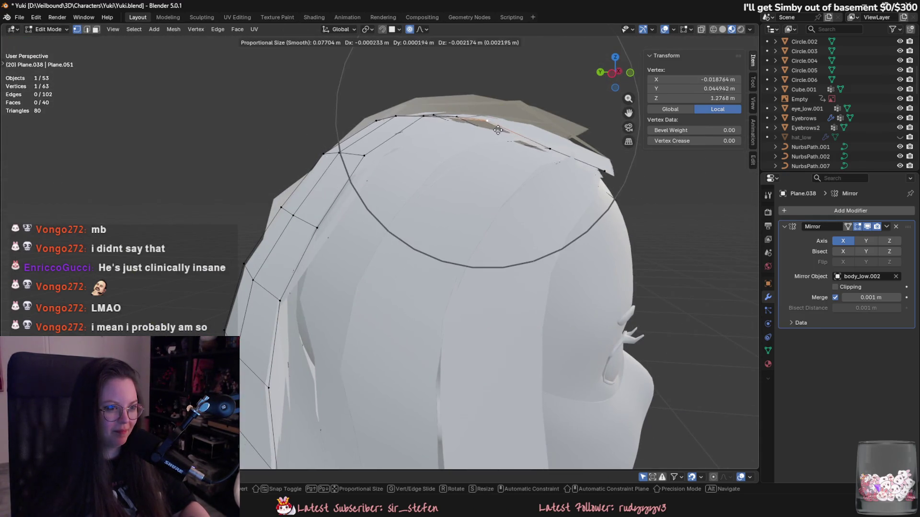
left_click(565, 138)
mouse_move(566, 138)
middle_mouse_down()
mouse_move(515, 271)
mouse_move(590, 314)
mouse_move(637, 270)
middle_mouse_up()
key("Tab")
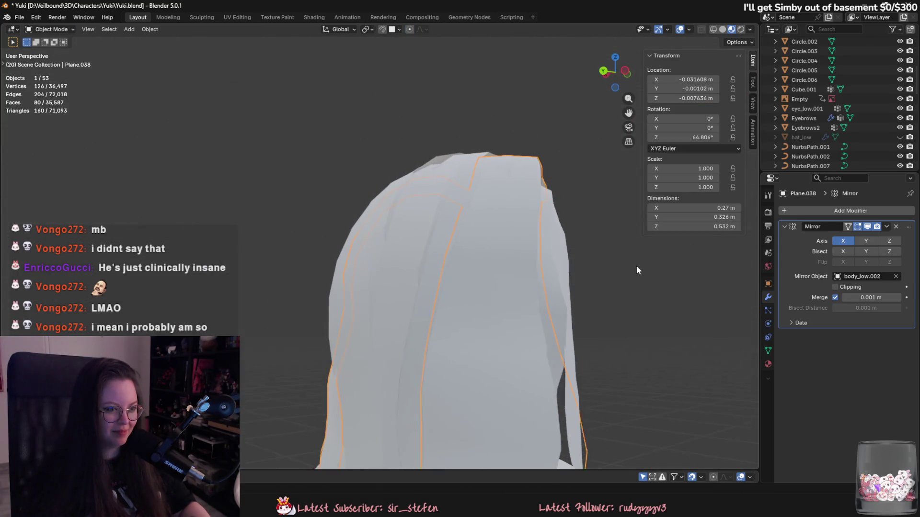
scroll(504, 232, "up", 5)
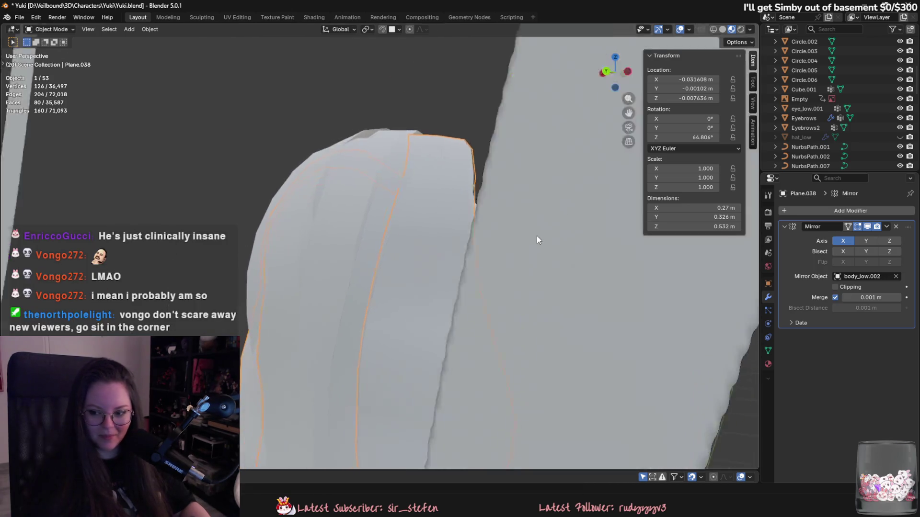
scroll(522, 254, "down", 4)
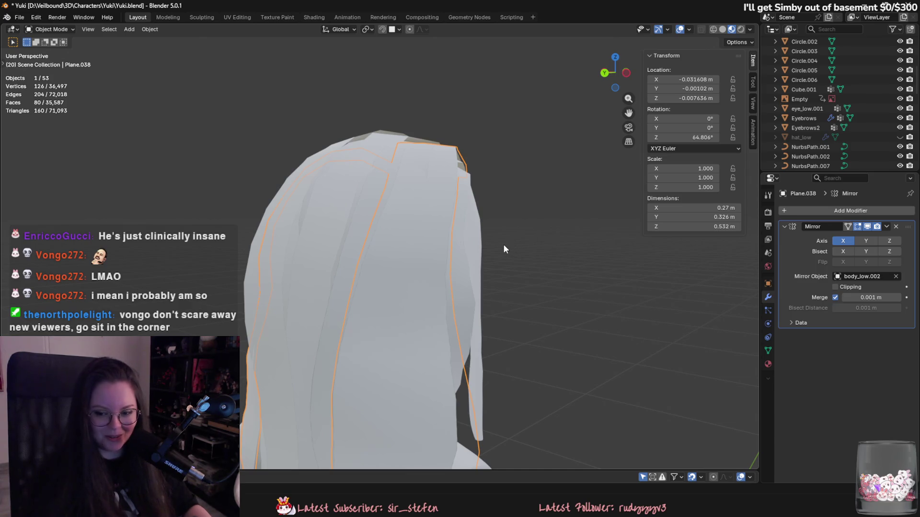
mouse_move(503, 248)
middle_mouse_down()
mouse_move(447, 266)
mouse_move(477, 228)
middle_mouse_up()
key("Tab")
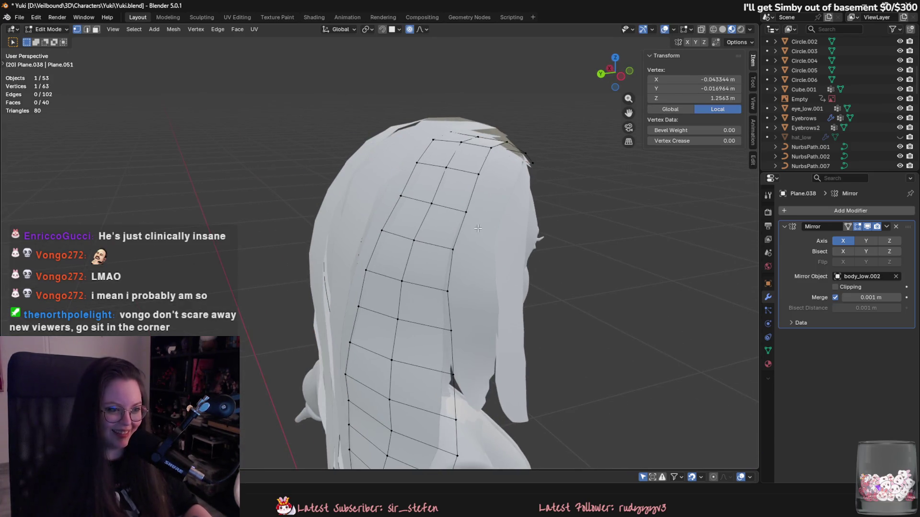
Step: Pull the upper left-edge vertices outward with falloff so the strip covers the side of the head
middle_click_drag(407, 195, 416, 204)
key("g")
left_click(419, 213)
key("g")
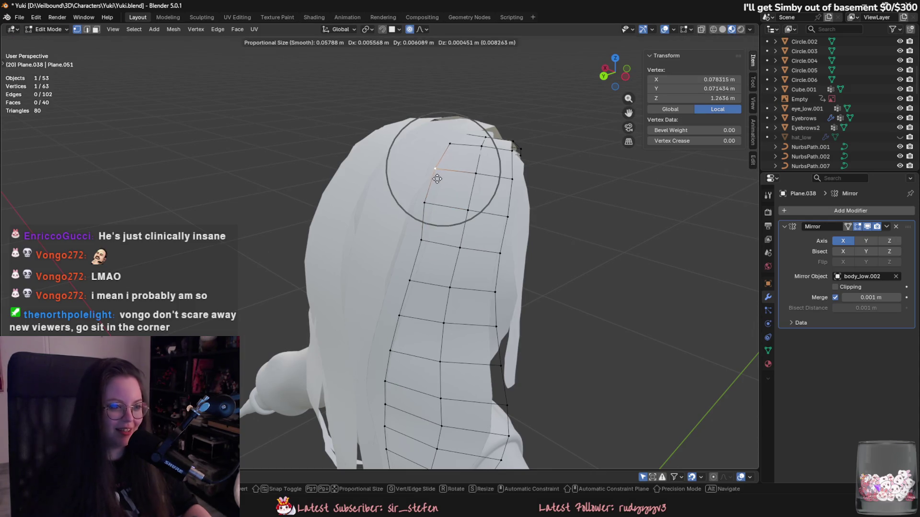
left_click(425, 248)
key("g")
left_click(422, 242)
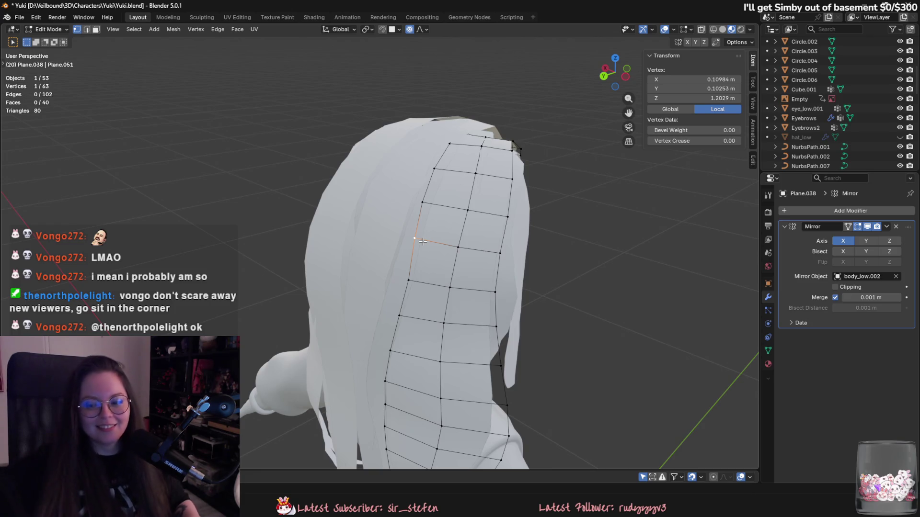
scroll(503, 245, "up", 3)
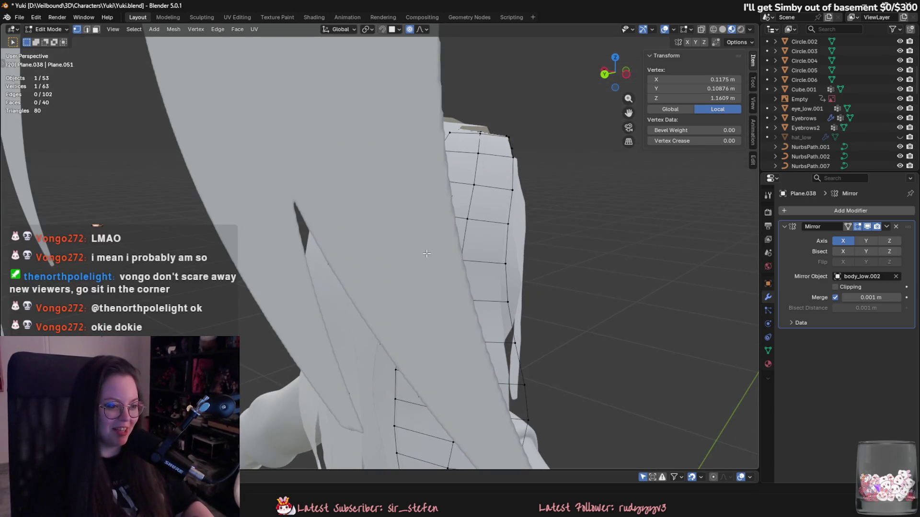
scroll(416, 252, "down", 3)
key("g")
left_click(407, 254)
left_click(404, 208)
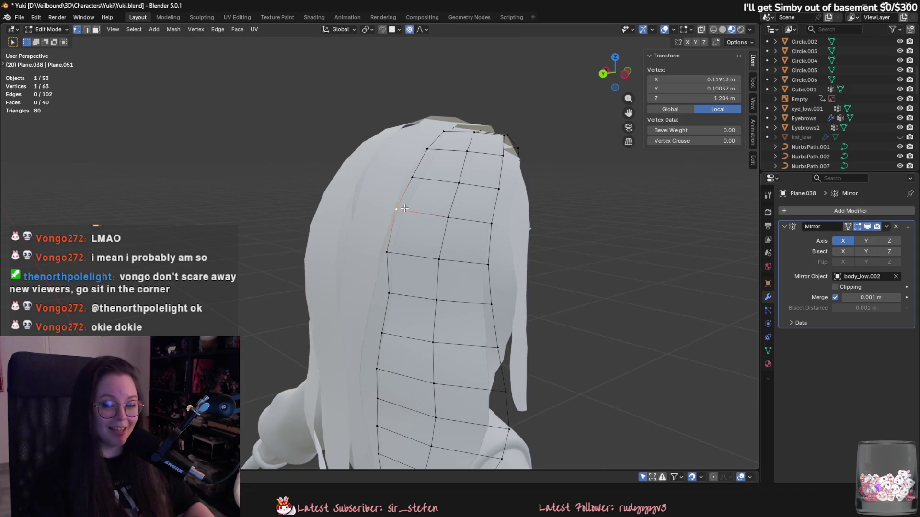
Step: Nudge a lower left-edge vertex outward, then return to Object Mode
middle_click_drag(402, 309, 416, 306)
left_click(410, 302)
key("g")
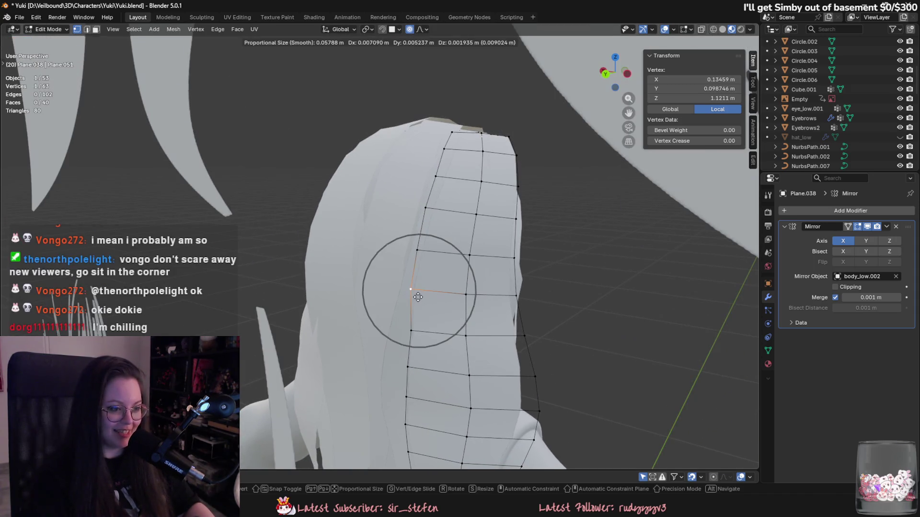
left_click(451, 332)
mouse_move(451, 331)
middle_mouse_down()
mouse_move(430, 329)
mouse_move(507, 355)
mouse_move(488, 356)
middle_mouse_up()
key("Tab")
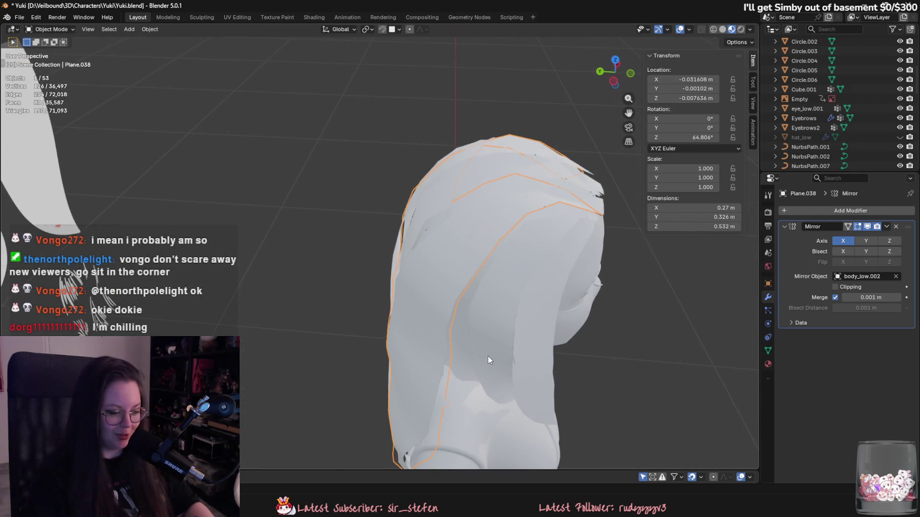
Step: In edge select mode, move a vertical edge loop of Plane.038 closer to the head
key("Tab")
mouse_move(452, 327)
middle_mouse_down()
mouse_move(394, 301)
mouse_move(367, 245)
middle_mouse_up()
key("2")
left_click(375, 276)
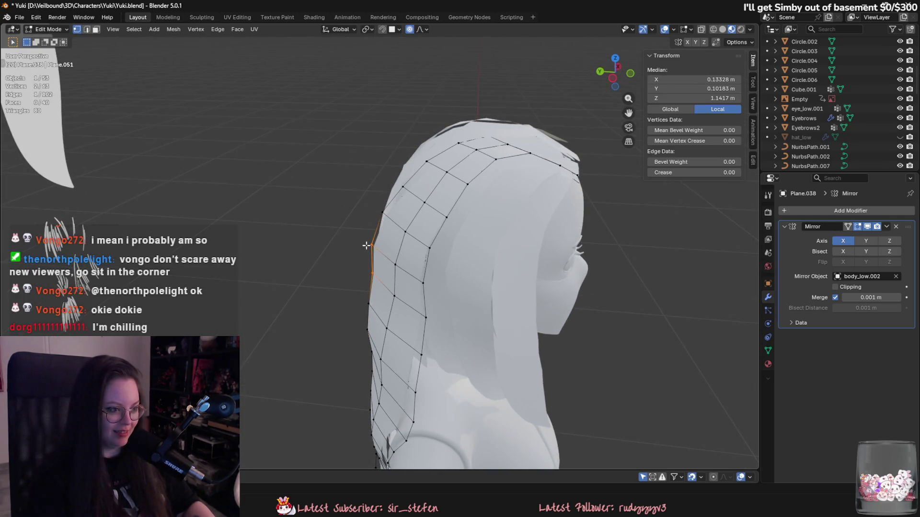
left_click(373, 246)
key("2")
middle_click_drag(395, 300, 433, 265)
left_click(433, 265, "alt")
mouse_move(536, 283)
middle_mouse_down()
mouse_move(505, 310)
mouse_move(427, 314)
mouse_move(502, 365)
middle_mouse_up()
key("g")
left_click(542, 295)
Step: Move an edge behind the head inward with falloff, checking from a side view
key("Tab")
key("Tab")
left_click(450, 287)
key("g")
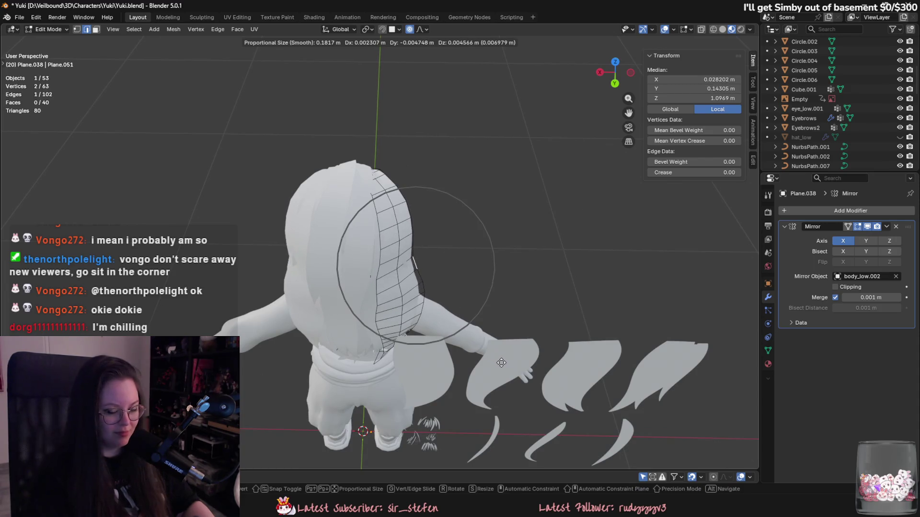
mouse_move(501, 362)
middle_mouse_down("alt")
mouse_move(373, 336)
mouse_move(583, 347)
middle_mouse_up("alt")
left_click(372, 335)
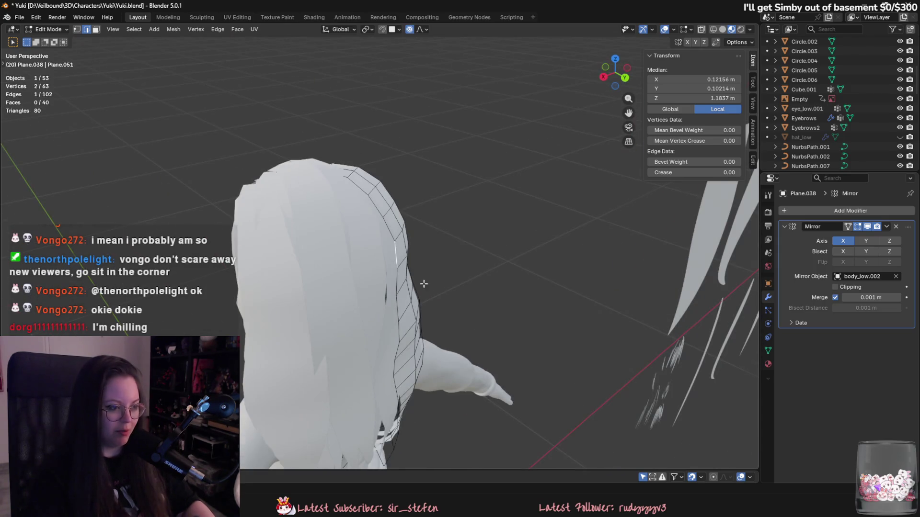
key("g")
mouse_move(424, 284)
middle_mouse_down()
mouse_move(454, 288)
mouse_move(293, 275)
mouse_move(325, 227)
mouse_move(397, 259)
middle_mouse_up()
left_click(445, 292)
Step: Pull the strip's side edges in with several more falloff moves, then leave Edit Mode
scroll(324, 226, "down", 3)
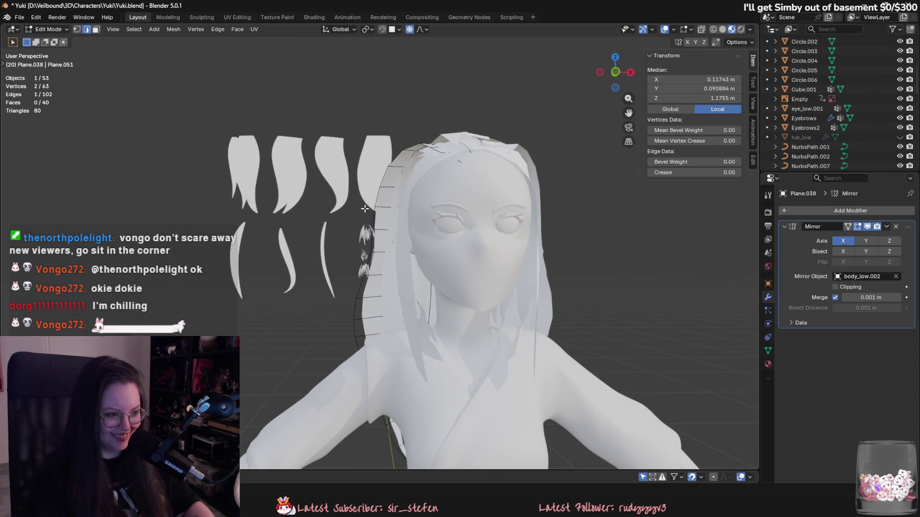
key("g")
mouse_move(375, 217)
middle_mouse_down()
mouse_move(390, 206)
mouse_move(426, 206)
mouse_move(454, 227)
mouse_move(449, 220)
middle_mouse_up()
left_click(403, 226)
key("g")
left_click(402, 183)
key("g")
left_click(450, 217)
key("Tab")
Step: Open Plane.034 in Edit Mode and make a first proportional adjustment to it
left_click(424, 165)
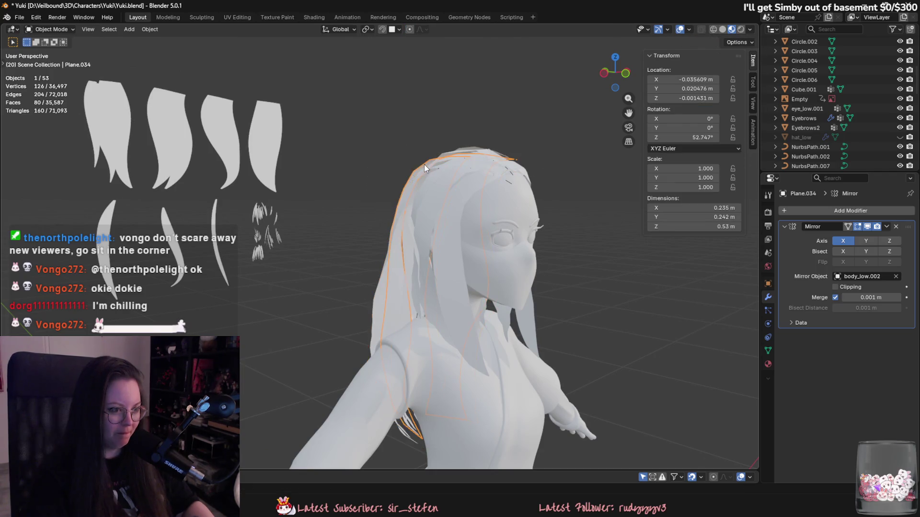
key("Tab")
key("g")
left_click(408, 185)
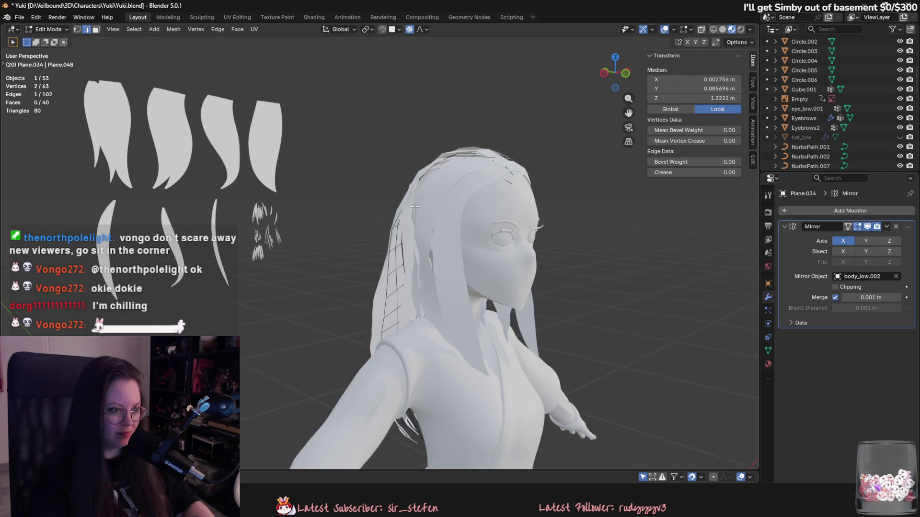
scroll(547, 351, "up", 5)
scroll(548, 351, "down", 5)
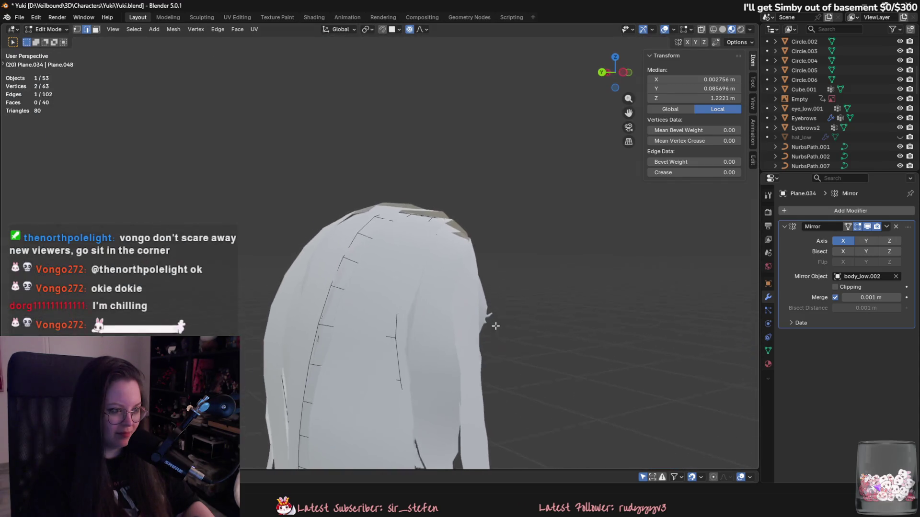